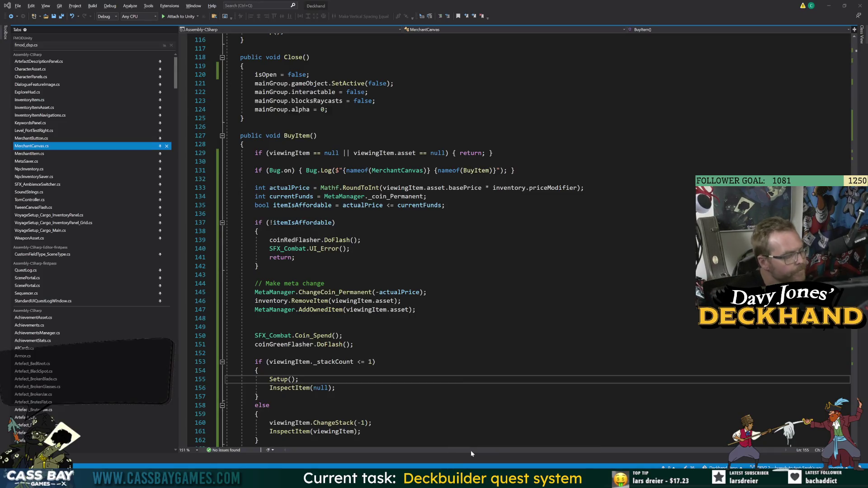
Step: Leave MerchantCanvas.cs at line 150 and switch back to the Unity editor
{"action": "left_click", "coordinate": [343, 336]}
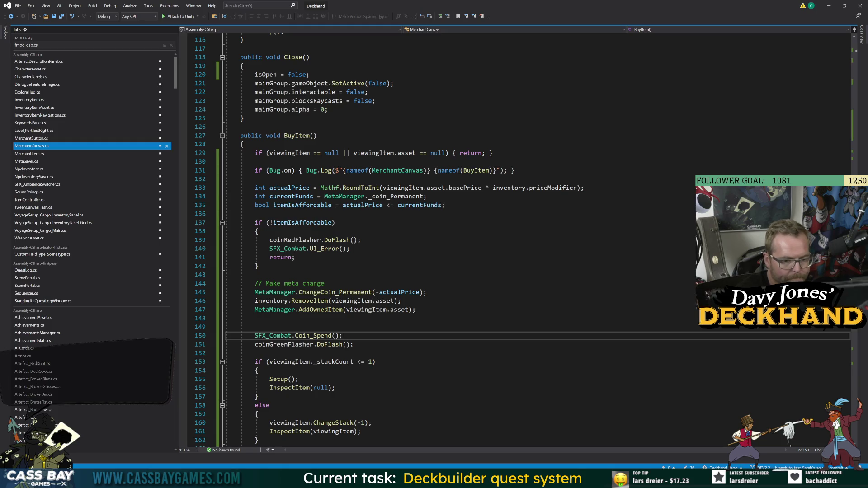
{"action": "left_click", "coordinate": [502, 451]}
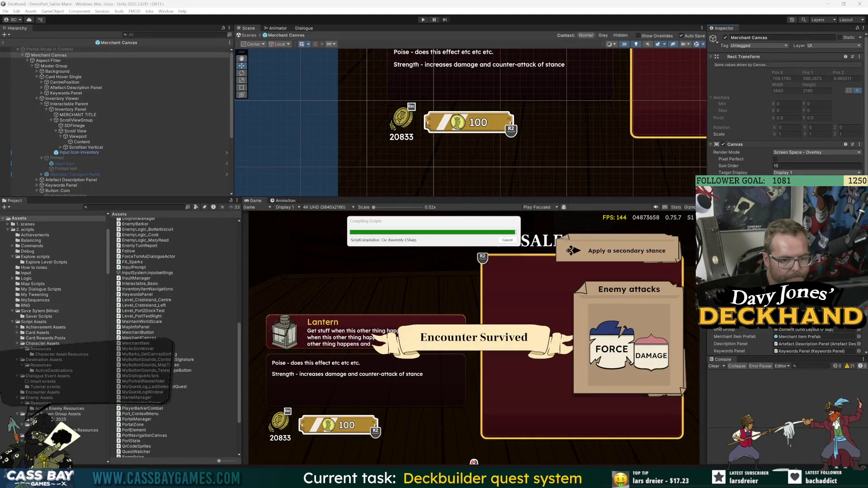
Step: Exit the Merchant Canvas prefab, select _META MANAGER, and collapse its Starter Owned Items list
{"action": "mouse_move", "coordinate": [539, 477]}
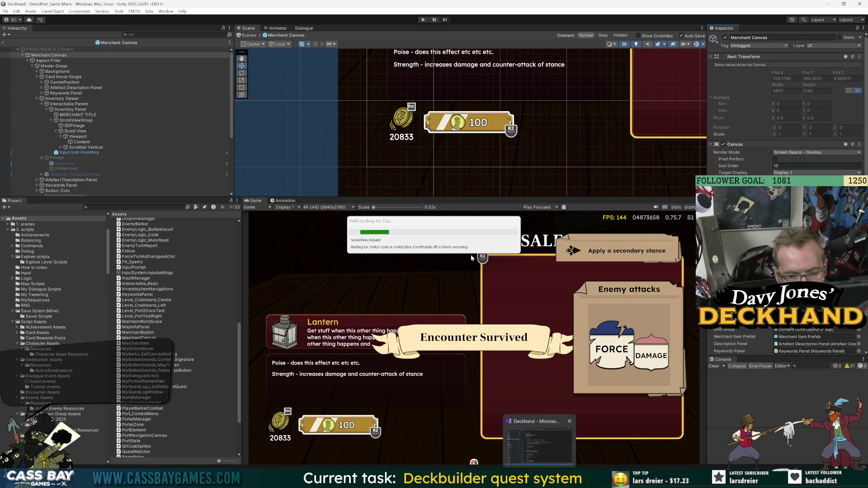
{"action": "left_click", "coordinate": [3, 42]}
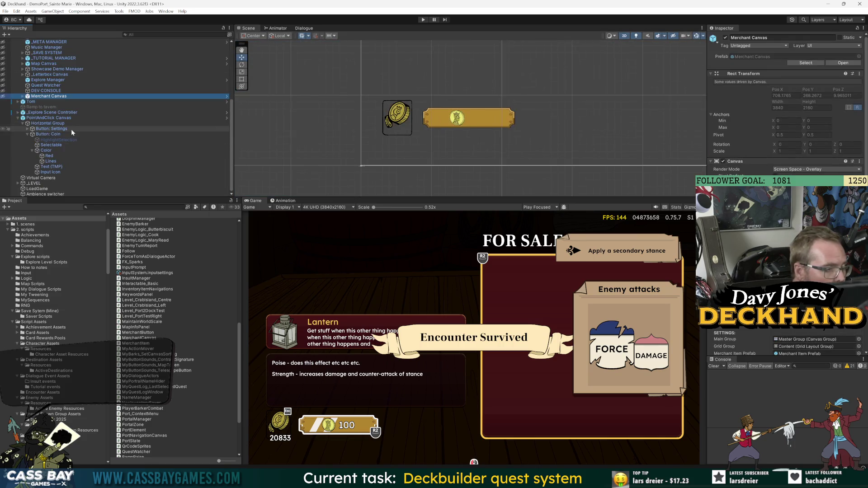
{"action": "scroll", "coordinate": [72, 129], "scroll_direction": "up", "scroll_amount": 5}
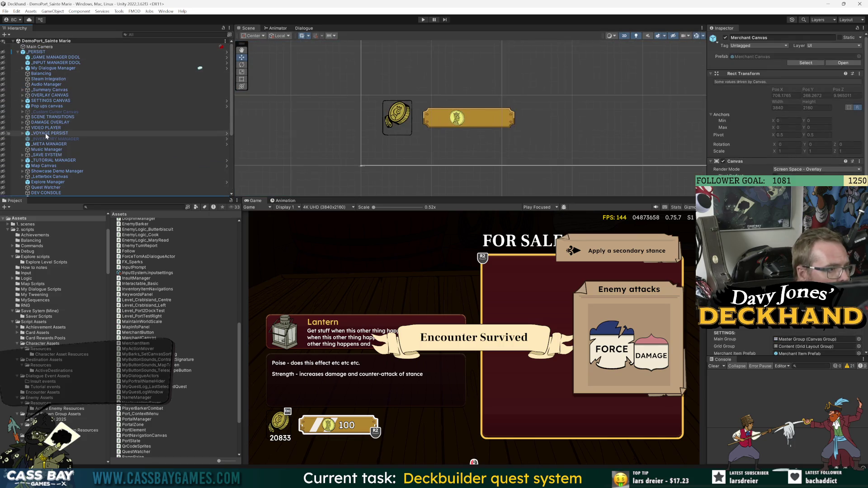
{"action": "left_click", "coordinate": [50, 144]}
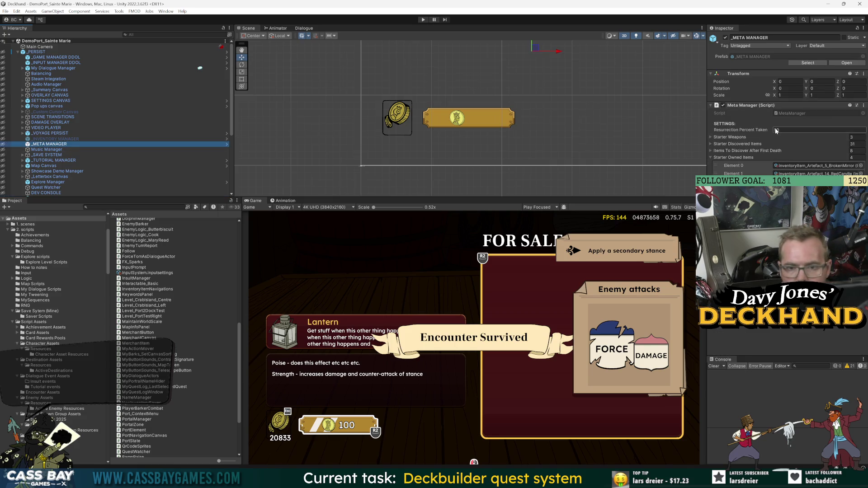
{"action": "left_click", "coordinate": [712, 157]}
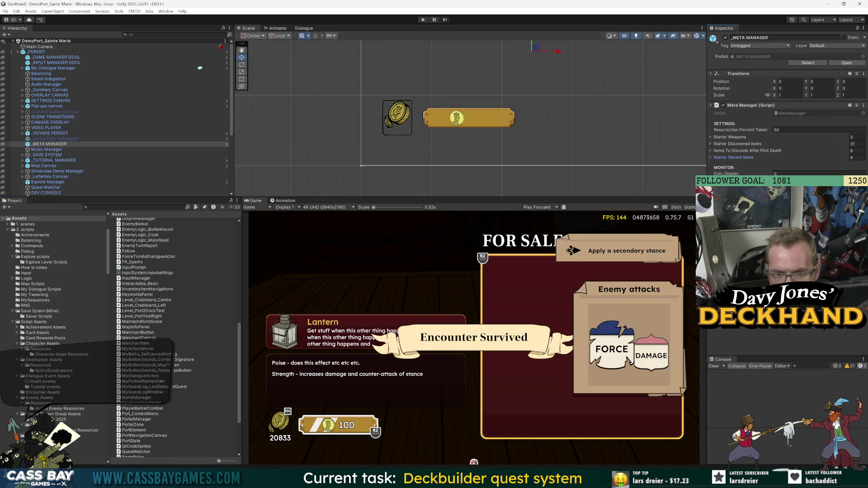
Step: Start Play mode and buy the Compass from the merchant's shop grid
{"action": "left_click", "coordinate": [422, 19]}
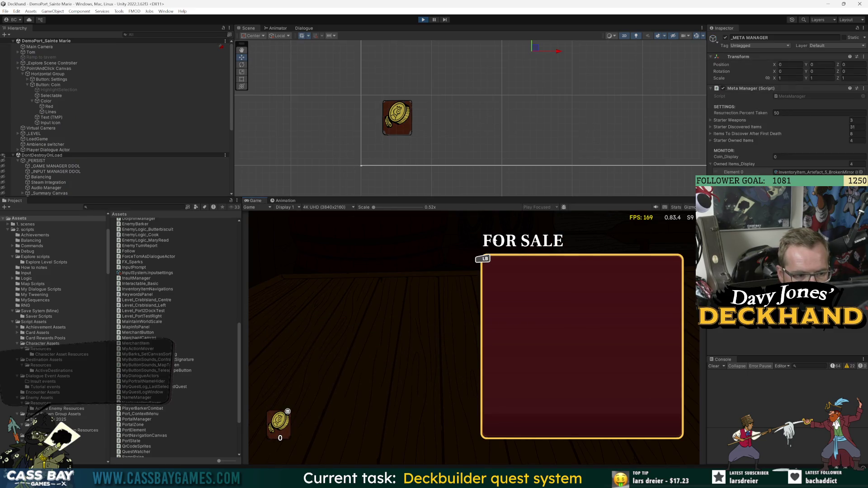
{"action": "key", "text": "Right"}
{"action": "key", "text": "Right"}
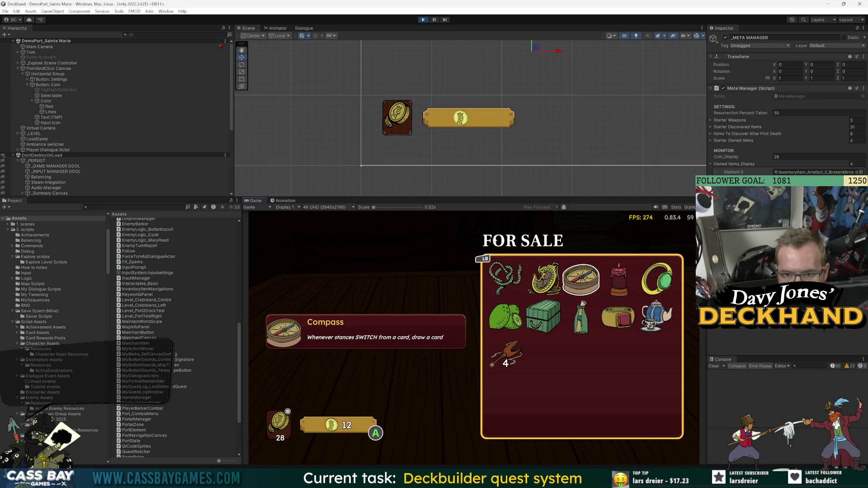
{"action": "key", "text": "Down"}
{"action": "key", "text": "Up"}
{"action": "key", "text": "Left"}
{"action": "key", "text": "Left"}
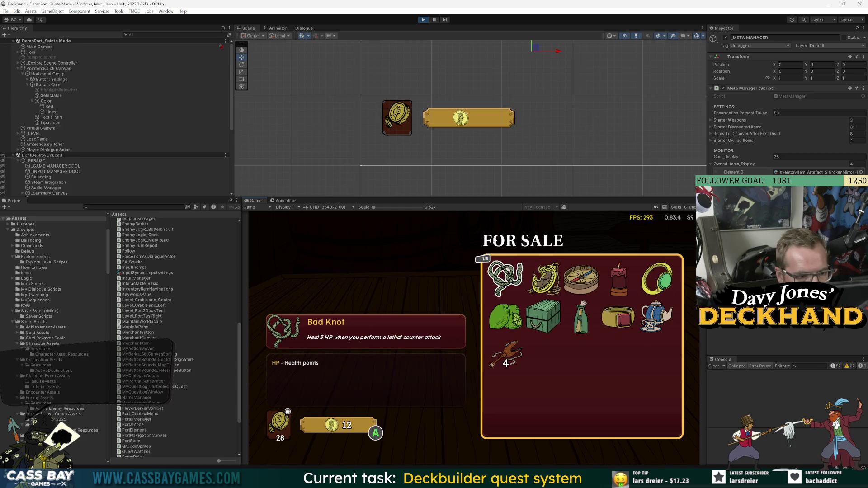
{"action": "key", "text": "Right"}
{"action": "key", "text": "Right"}
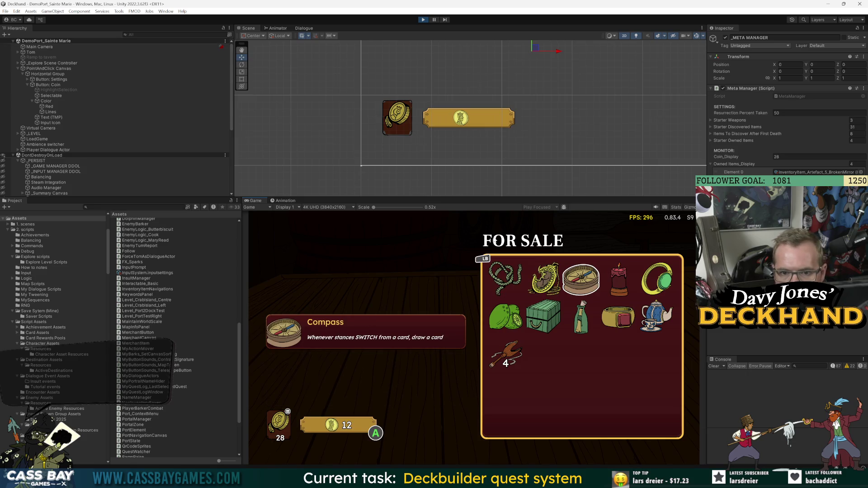
{"action": "key", "text": "Return"}
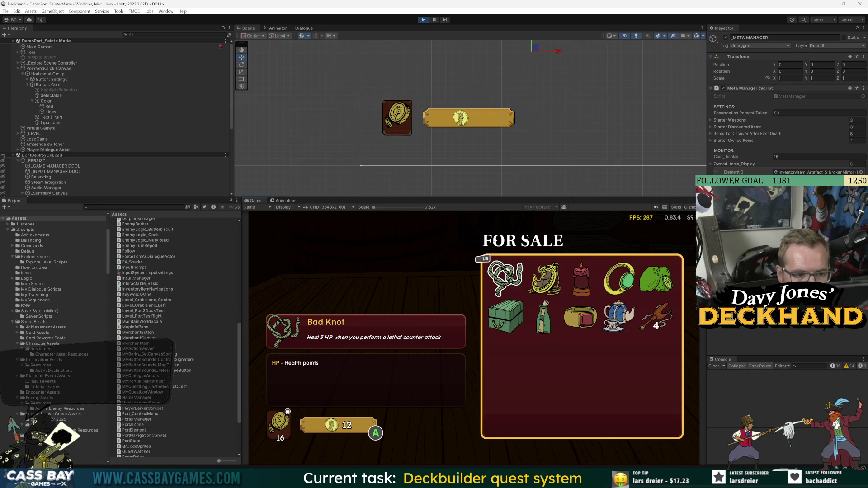
Step: Buy the Red Candle, leaving 4 coins, then bring up the pause menu over the shop
{"action": "key", "text": "Right"}
{"action": "key", "text": "Right"}
{"action": "key", "text": "Right"}
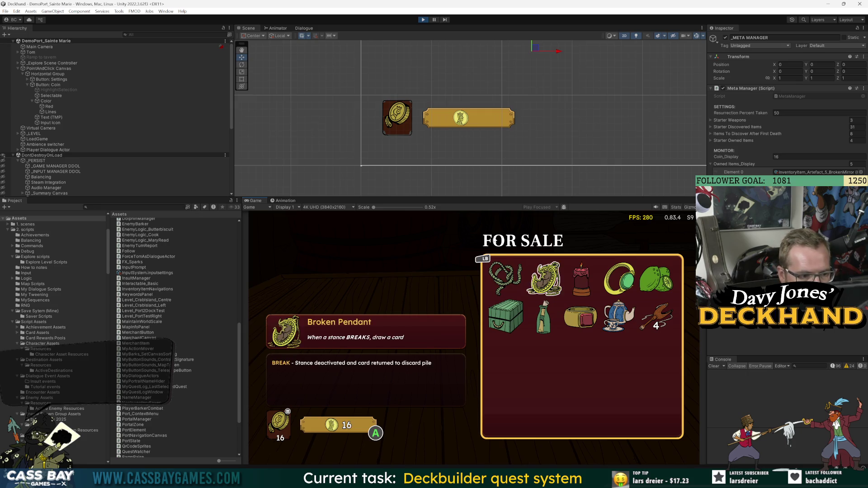
{"action": "key", "text": "Left"}
{"action": "key", "text": "Left"}
{"action": "key", "text": "Left"}
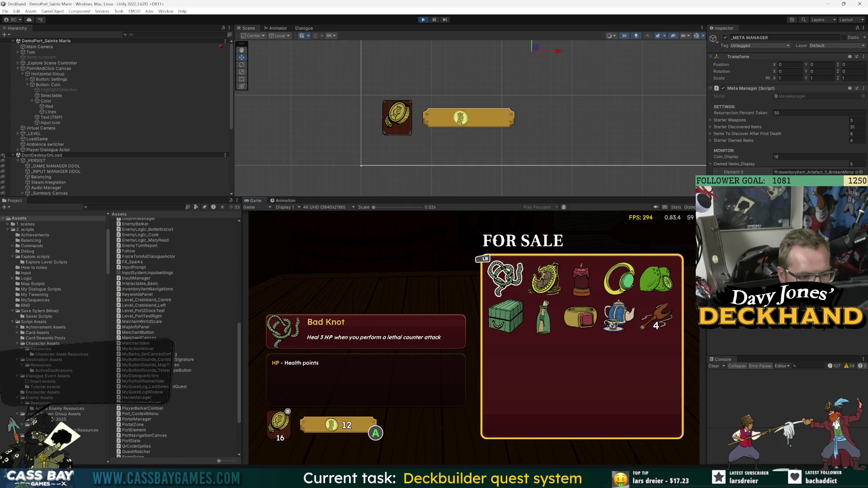
{"action": "key", "text": "Right"}
{"action": "key", "text": "Right"}
{"action": "key", "text": "Return"}
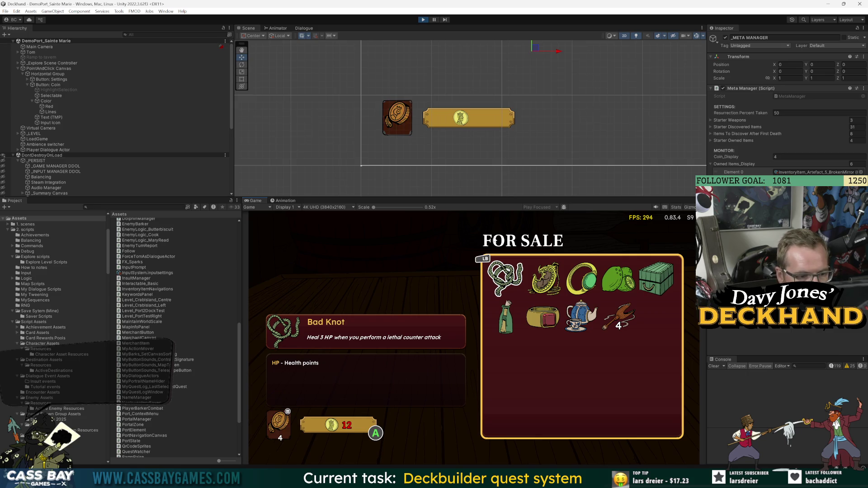
{"action": "key", "text": "Right"}
{"action": "key", "text": "Right"}
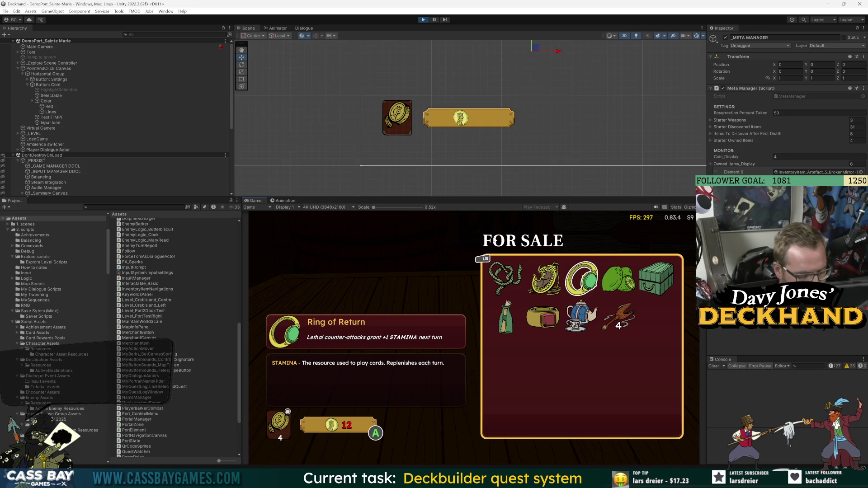
{"action": "key", "text": "Escape"}
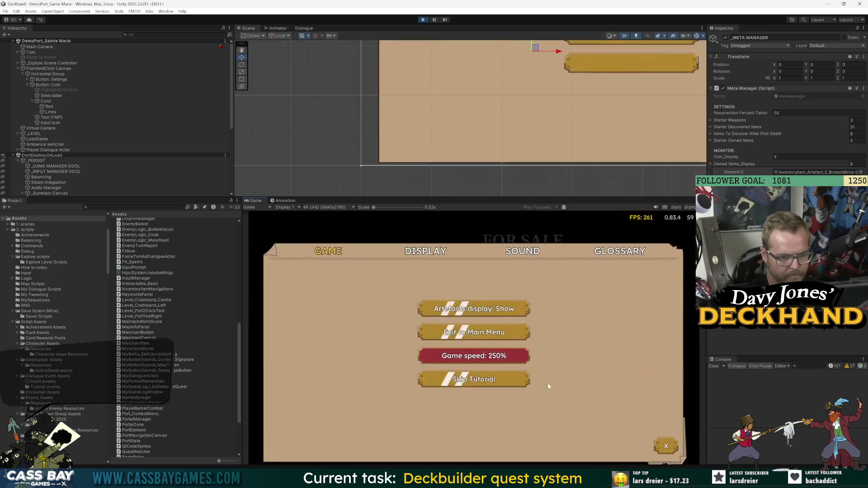
Step: Toggle the pause menu over the shop several times, then stop Play mode
{"action": "key", "text": "Escape"}
{"action": "key", "text": "Escape"}
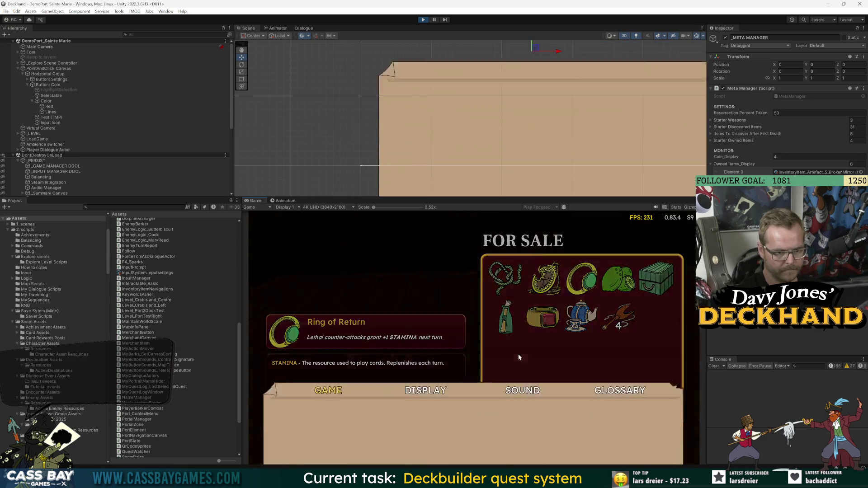
{"action": "left_click", "coordinate": [489, 367]}
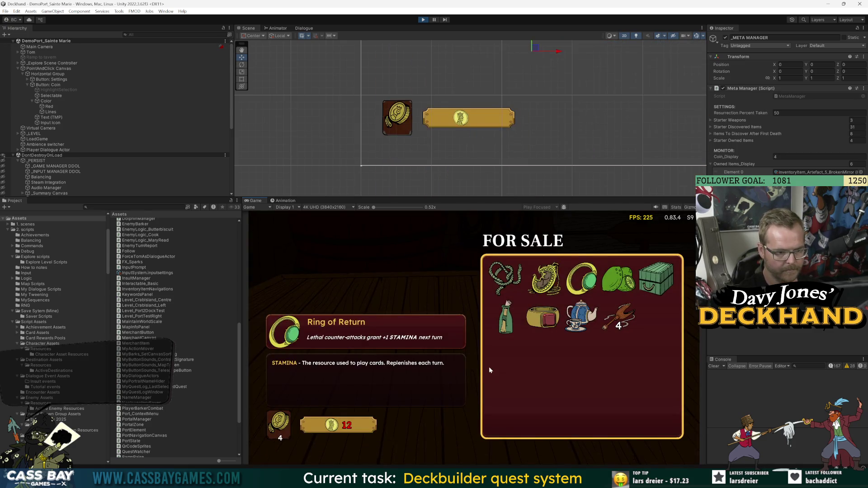
{"action": "key", "text": "Left"}
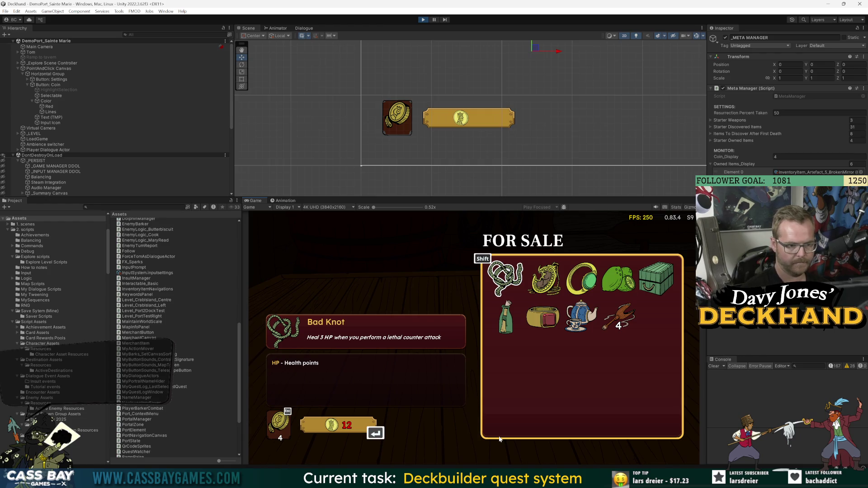
{"action": "key", "text": "Escape"}
{"action": "key", "text": "Escape"}
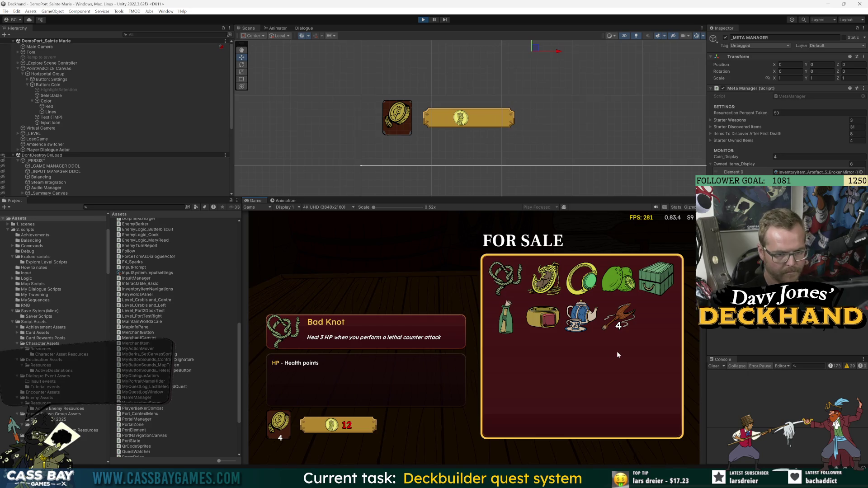
{"action": "mouse_move", "coordinate": [618, 322]}
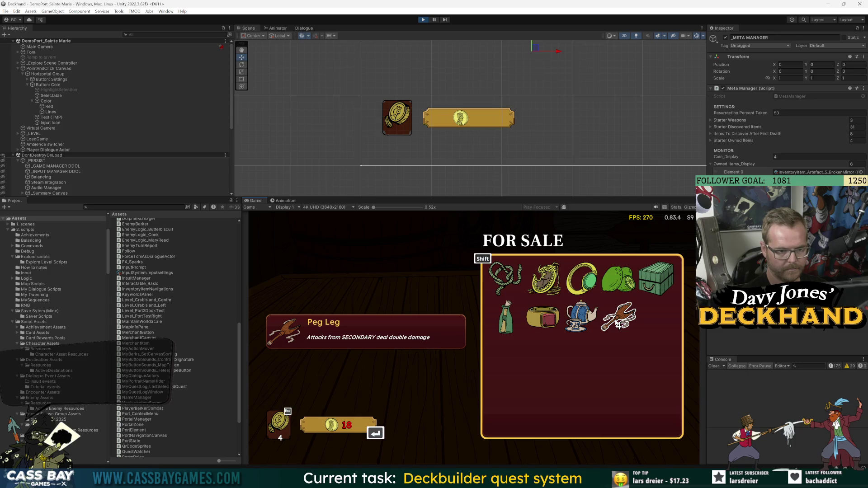
{"action": "key", "text": "Escape"}
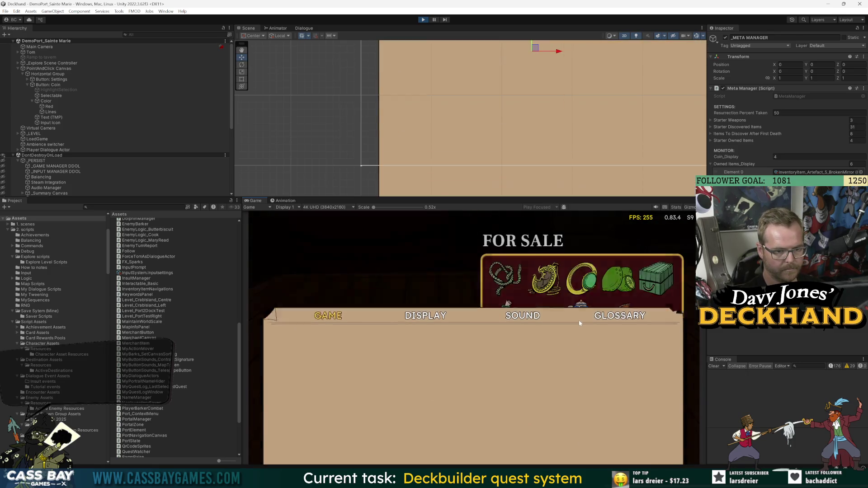
{"action": "key", "text": "Escape"}
{"action": "left_click", "coordinate": [422, 22]}
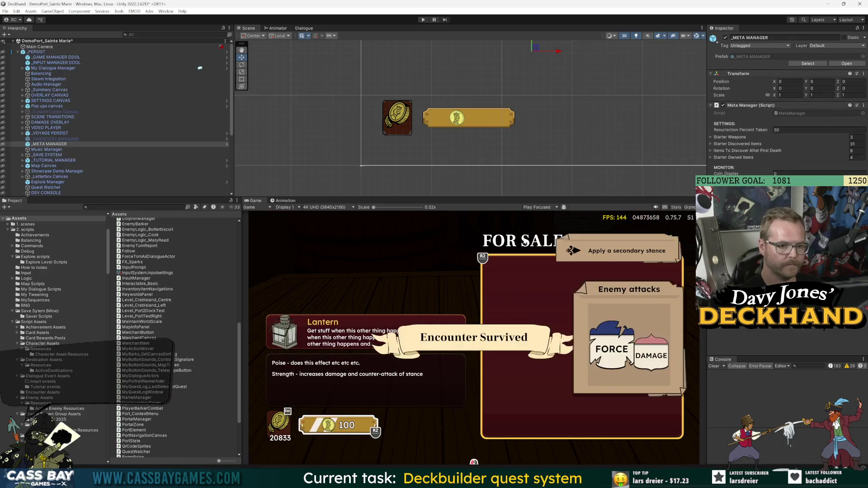
Step: Search the Project for 'men' and open the SettingsMenu script in Visual Studio
{"action": "left_click", "coordinate": [136, 207]}
{"action": "type", "text": "settings"}
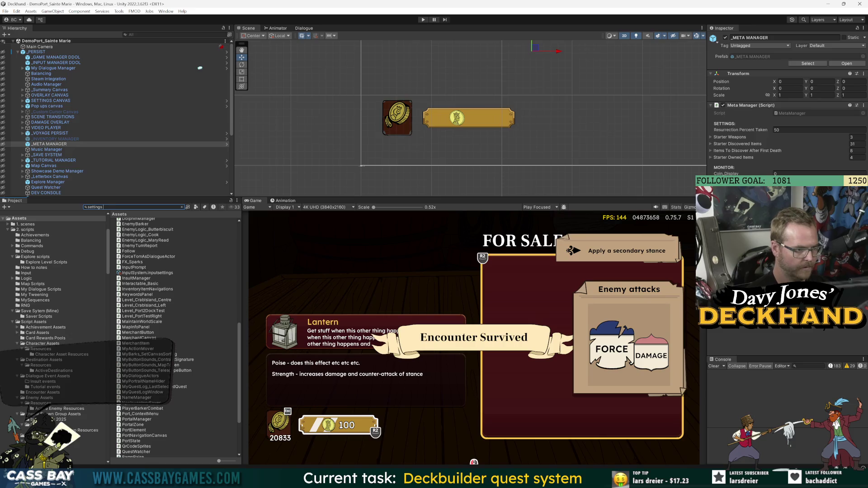
{"action": "type", "text": "men"}
{"action": "double_click", "coordinate": [127, 243]}
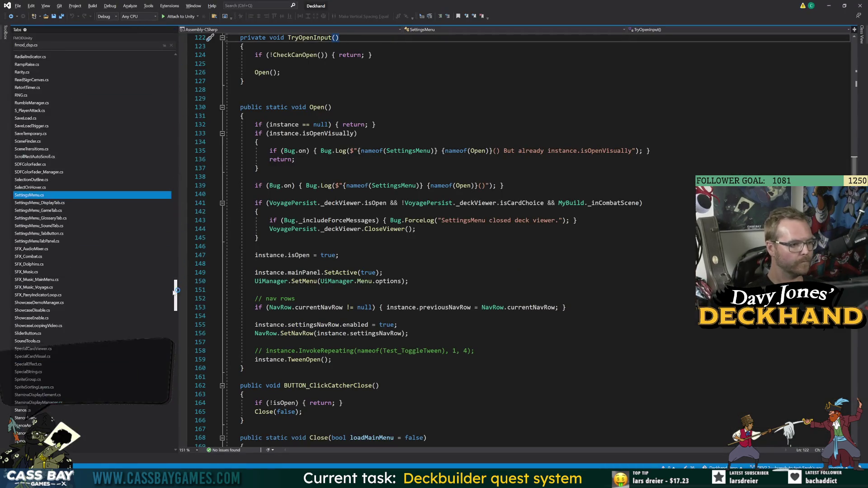
Step: Pin the SettingsMenu.cs tab and go to the CheckCanOpen definition
{"action": "left_click", "coordinate": [160, 195]}
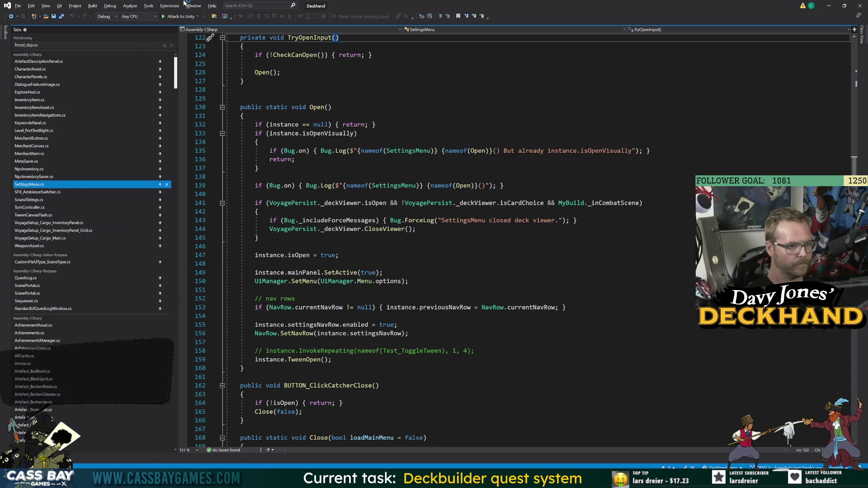
{"action": "left_click", "coordinate": [240, 90]}
{"action": "left_click", "coordinate": [317, 107]}
{"action": "scroll", "coordinate": [317, 136], "scroll_direction": "up", "scroll_amount": 6}
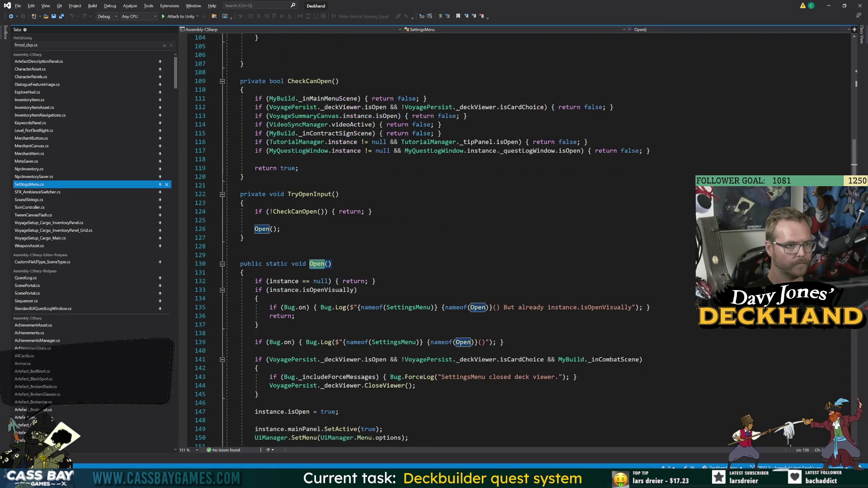
{"action": "left_click", "coordinate": [292, 213]}
{"action": "key", "text": "F12"}
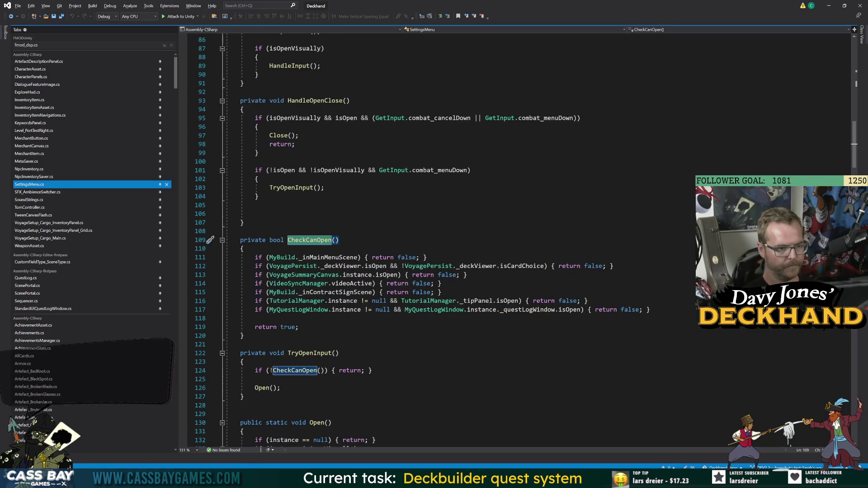
Step: Add 'if (MerchantCanvas.instance.isOpen) { return; }' after line 117 and save
{"action": "left_click", "coordinate": [650, 310]}
{"action": "key", "text": "Return"}
{"action": "type", "text": "if ("}
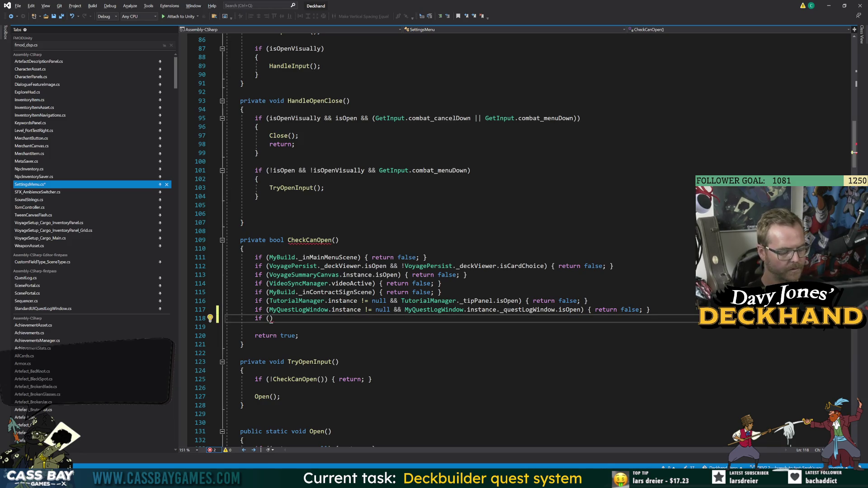
{"action": "type", "text": "Merch"}
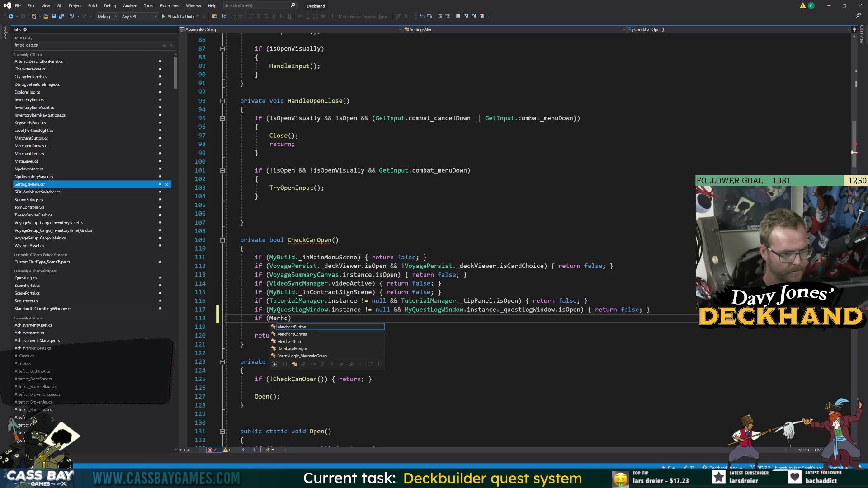
{"action": "type", "text": "antCanvas.instance.is"}
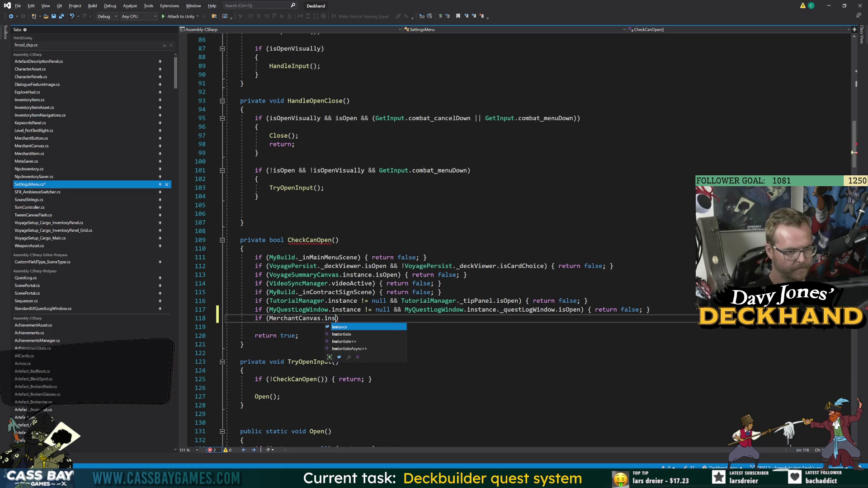
{"action": "type", "text": "Open) { P"}
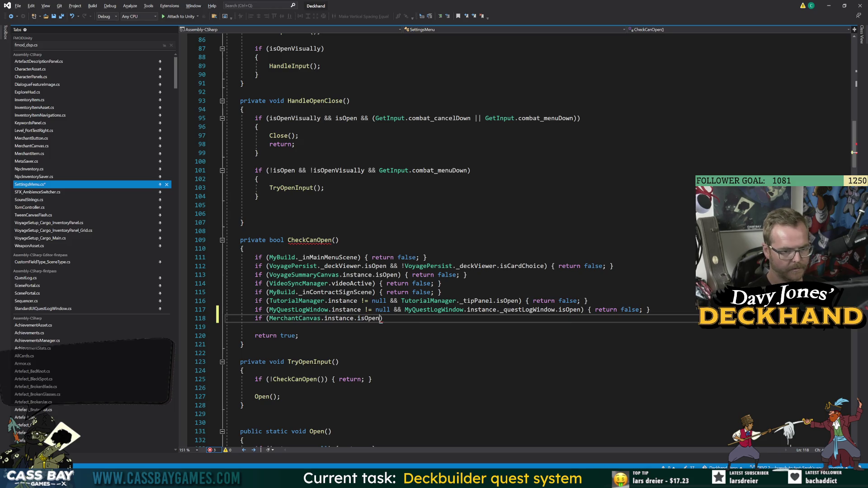
{"action": "key", "text": "BackSpace"}
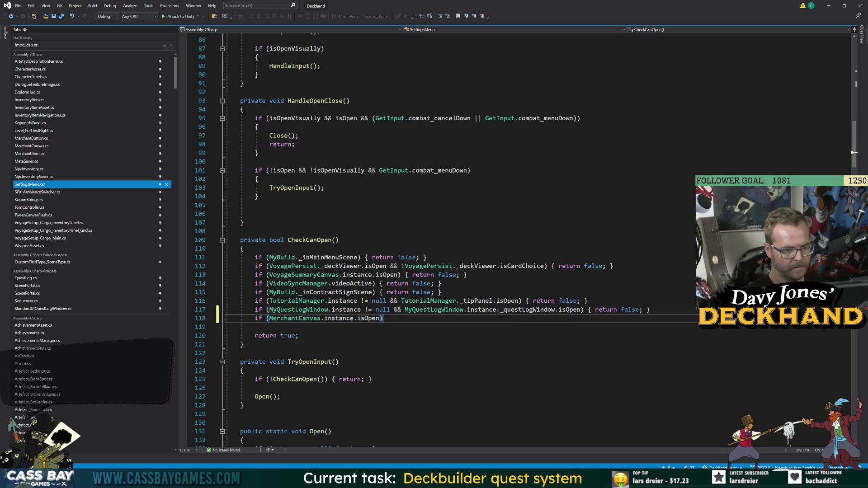
{"action": "type", "text": "return;"}
{"action": "key", "text": "ctrl+s"}
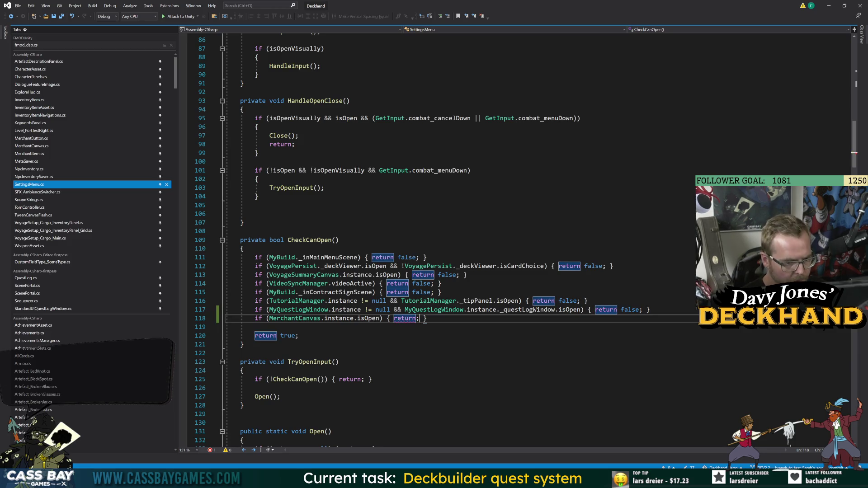
Step: Add a 'MerchantCanvas.instance != null &&' check and make the branch return false
{"action": "left_click_drag", "start_coordinate": [390, 310], "coordinate": [333, 310]}
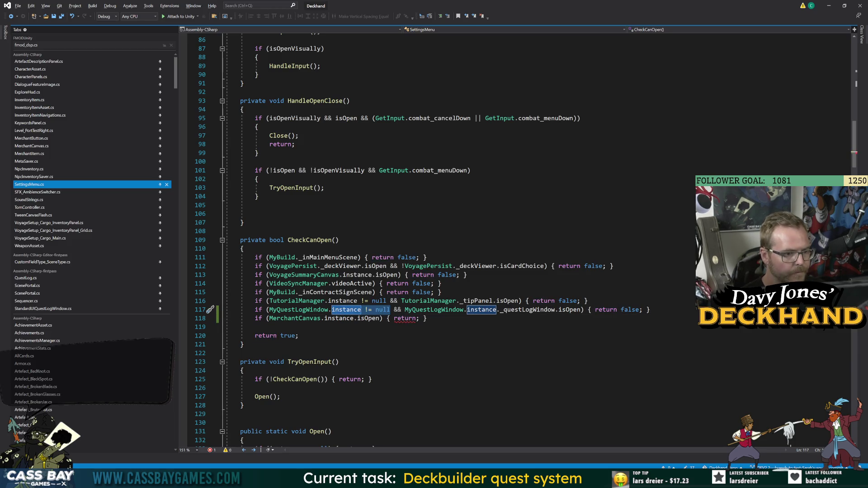
{"action": "left_click", "coordinate": [269, 318]}
{"action": "key", "text": "Left"}
{"action": "type", "text": "MerchantCanvas.instance !"}
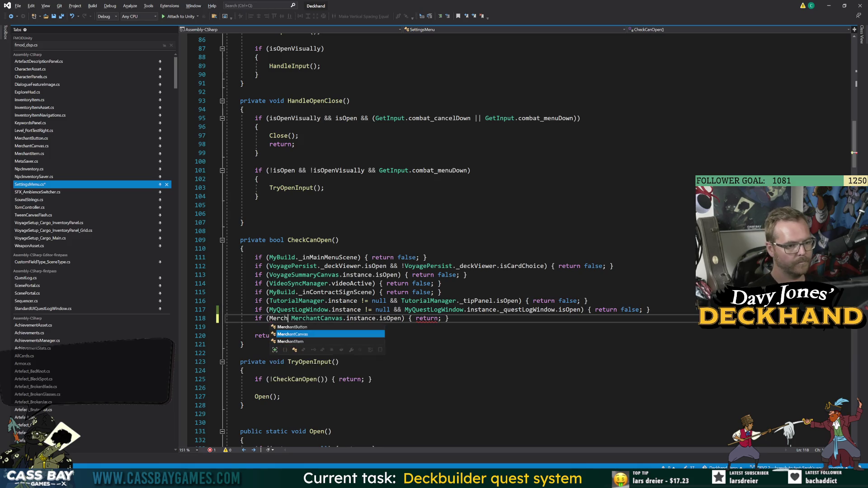
{"action": "type", "text": "= null &&"}
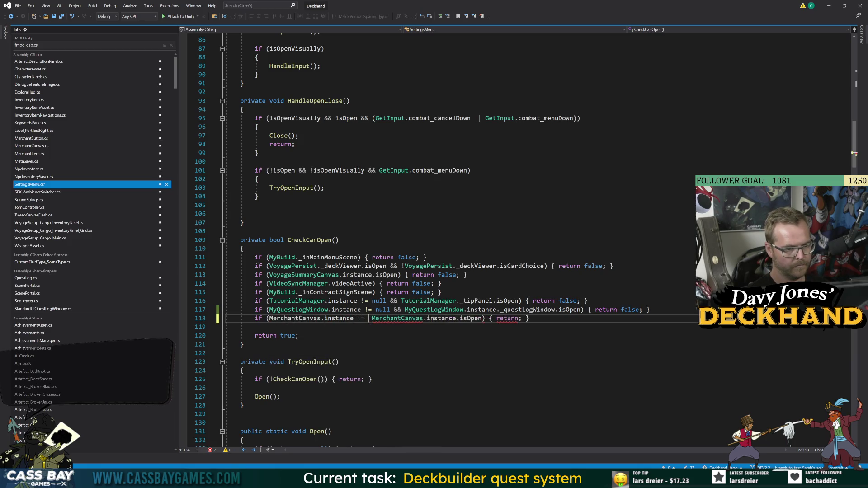
{"action": "left_click", "coordinate": [255, 327]}
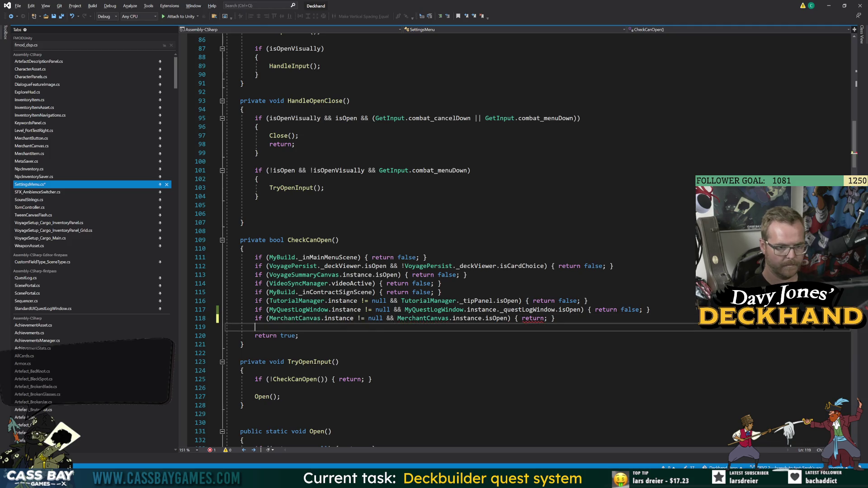
{"action": "left_click", "coordinate": [339, 361]}
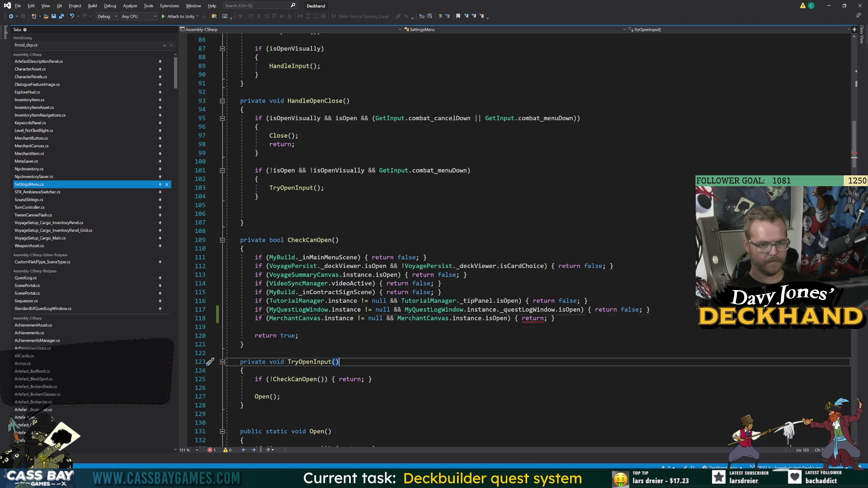
{"action": "left_click", "coordinate": [544, 319]}
{"action": "type", "text": "false"}
{"action": "left_click", "coordinate": [258, 179]}
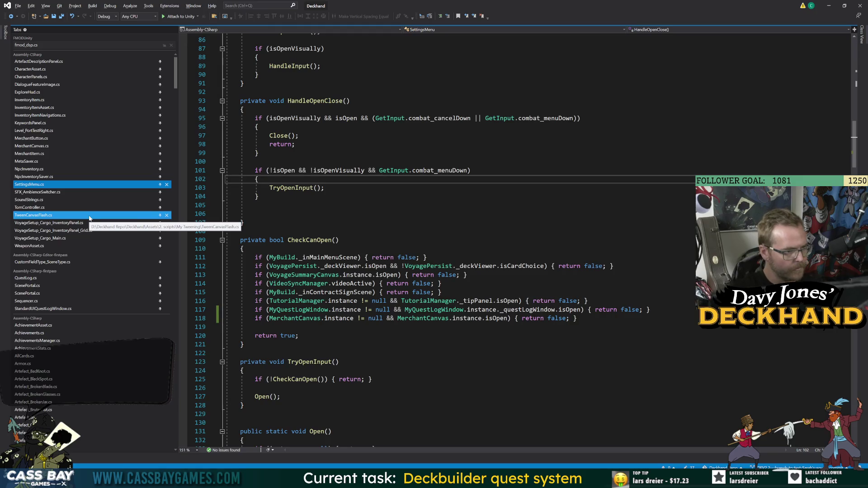
{"action": "left_click", "coordinate": [46, 147]}
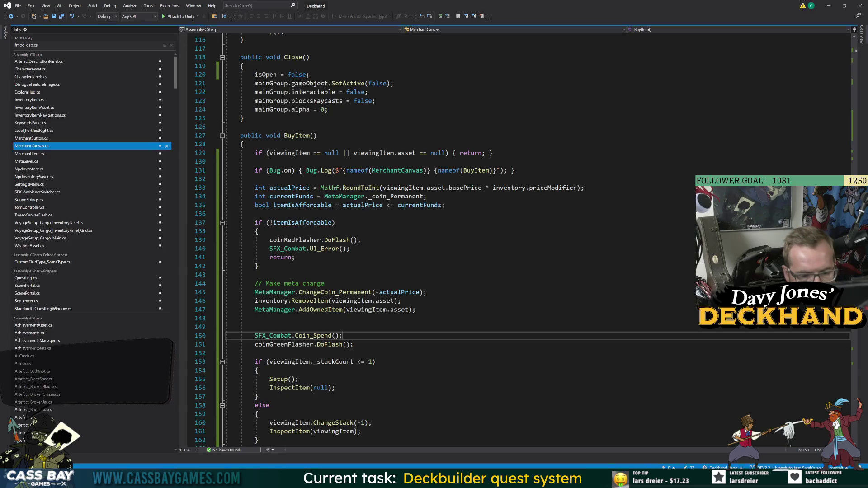
Step: Switch from Visual Studio back to the Unity editor via the taskbar
{"action": "left_click", "coordinate": [524, 441]}
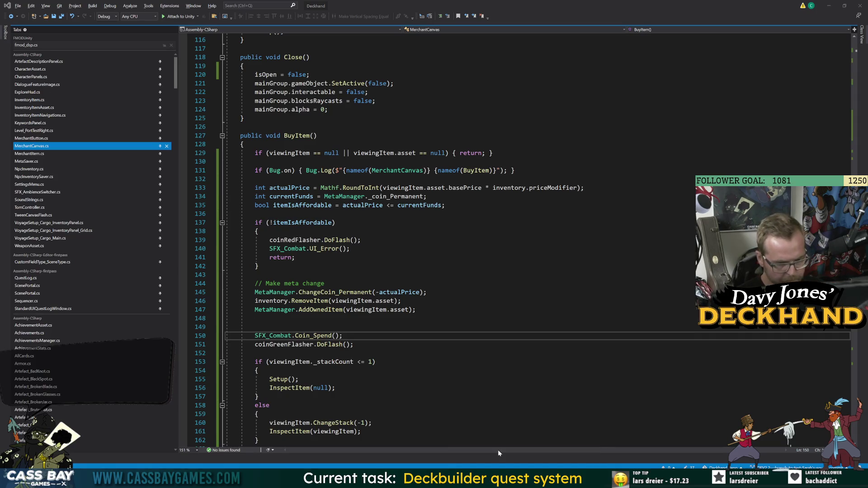
{"action": "left_click", "coordinate": [525, 479]}
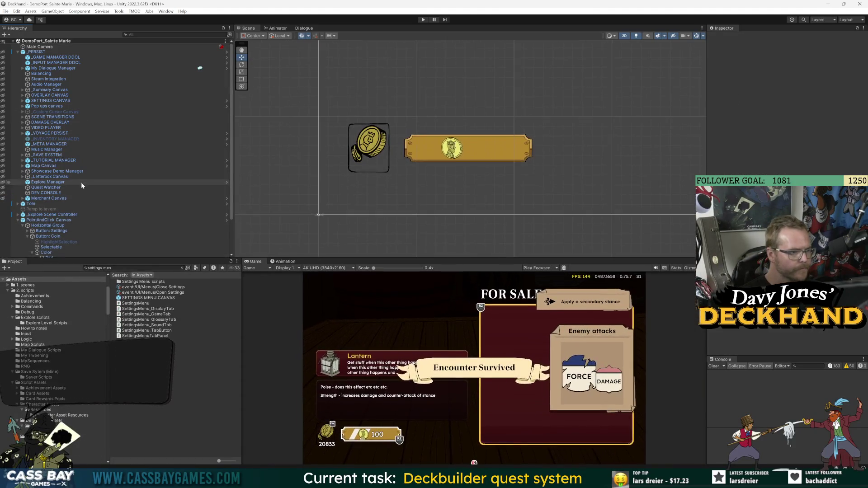
Step: Collapse PointAndClick Canvas and the _LEVEL group in the Hierarchy
{"action": "left_click", "coordinate": [18, 220]}
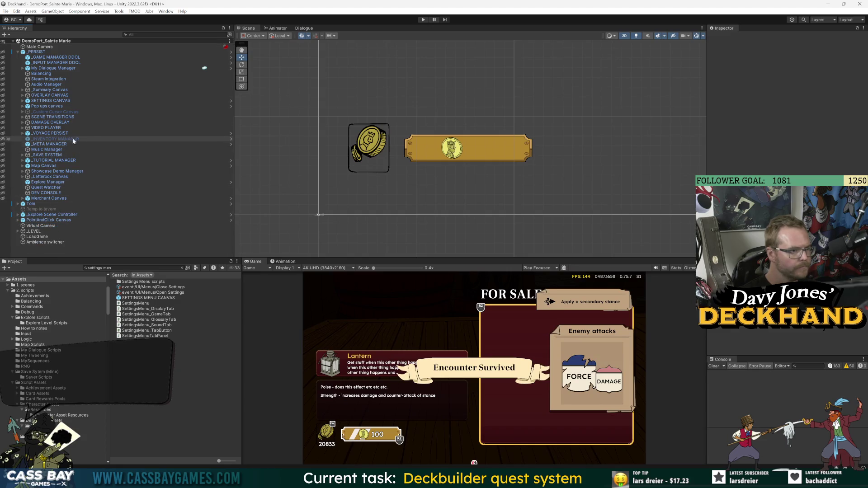
{"action": "left_click", "coordinate": [18, 220]}
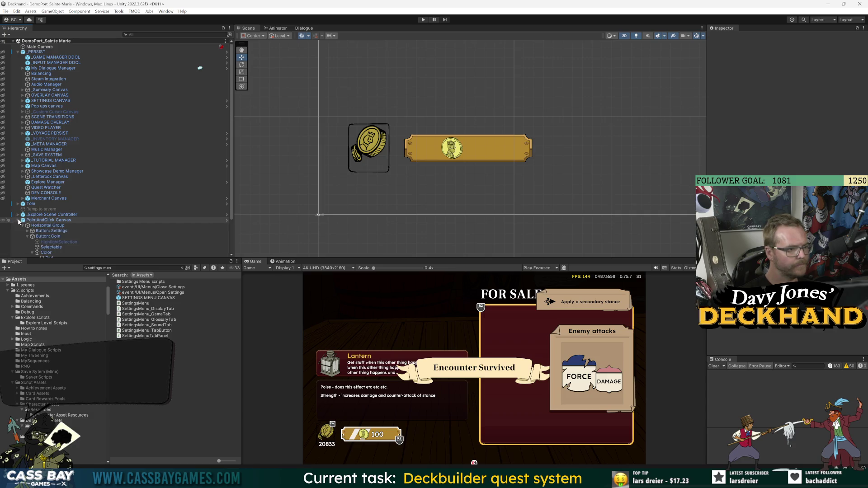
{"action": "left_click", "coordinate": [19, 220]}
{"action": "scroll", "coordinate": [65, 224], "scroll_direction": "down", "scroll_amount": 5}
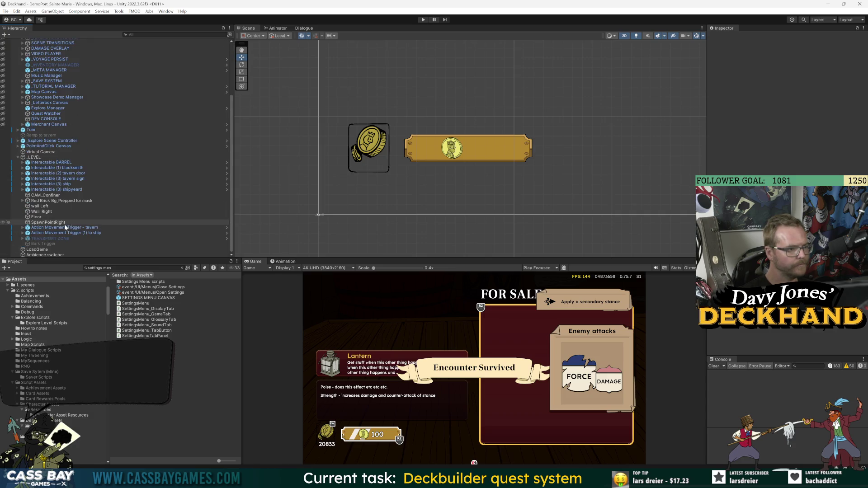
{"action": "left_click", "coordinate": [72, 190]}
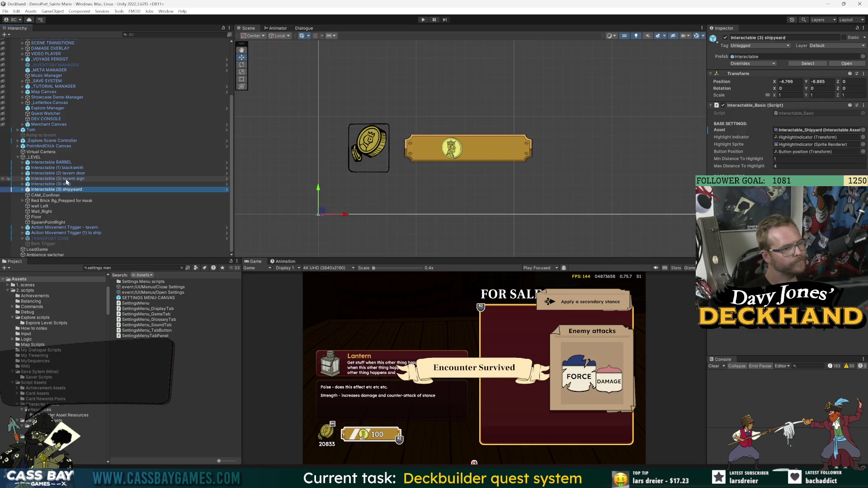
{"action": "left_click", "coordinate": [18, 157]}
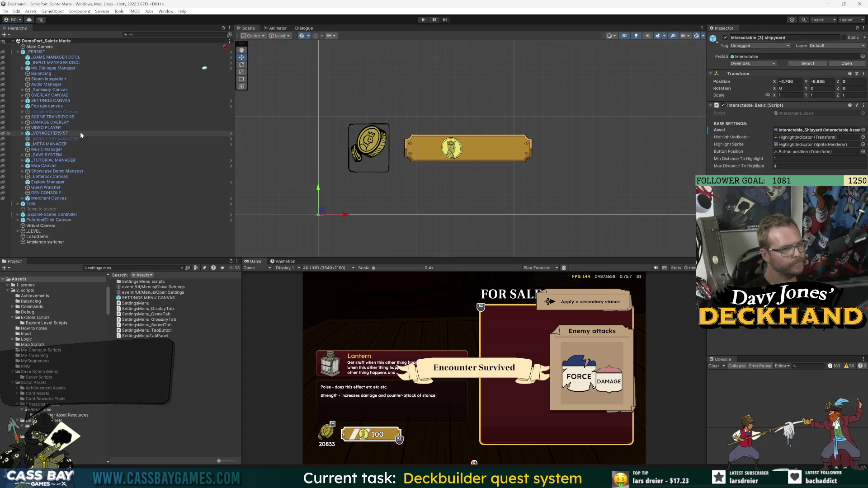
Step: Expand My Dialogue Manager > _CANVAS and the quest log window to inspect Abandon Transport Panel
{"action": "left_click", "coordinate": [22, 68]}
{"action": "left_click", "coordinate": [28, 73]}
{"action": "left_click", "coordinate": [79, 85]}
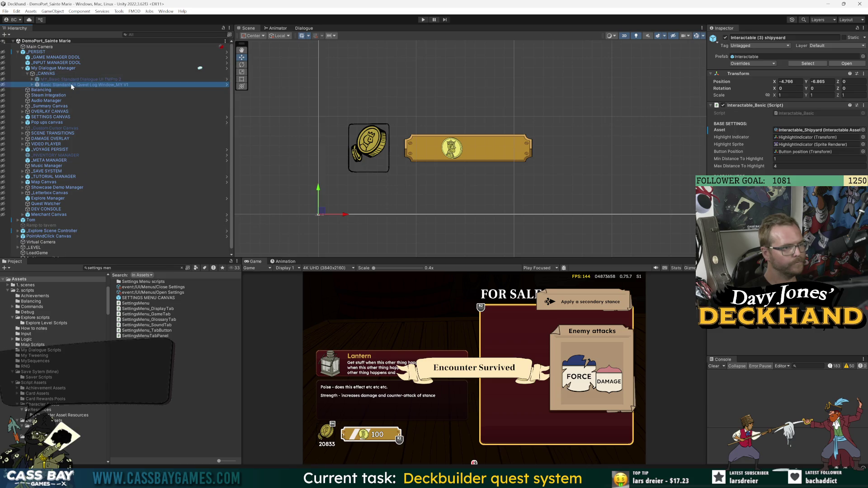
{"action": "left_click", "coordinate": [81, 79]}
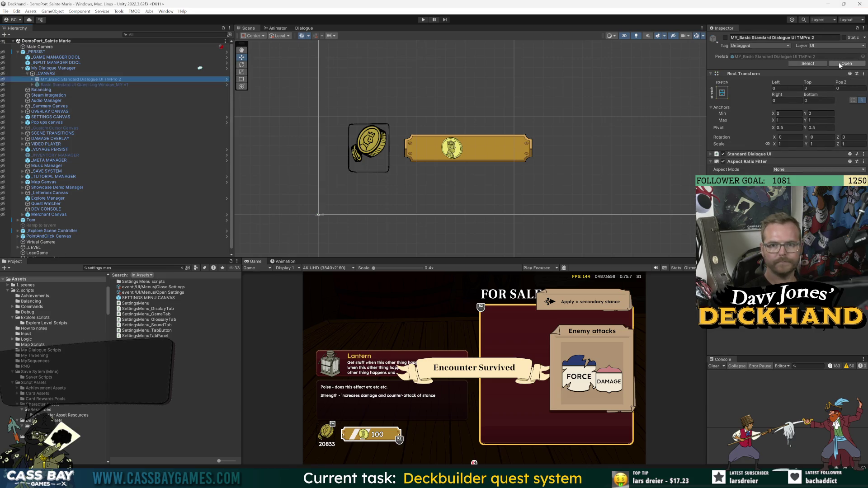
{"action": "left_click", "coordinate": [56, 85]}
{"action": "left_click", "coordinate": [32, 85]}
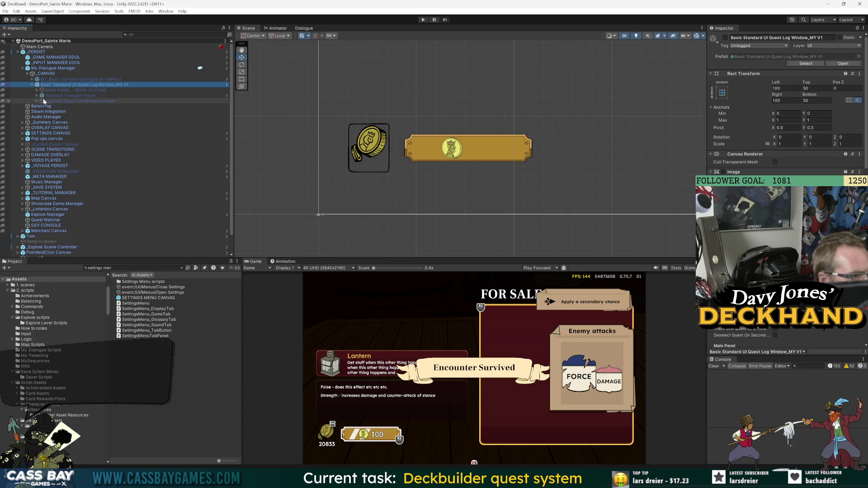
{"action": "left_click", "coordinate": [54, 95]}
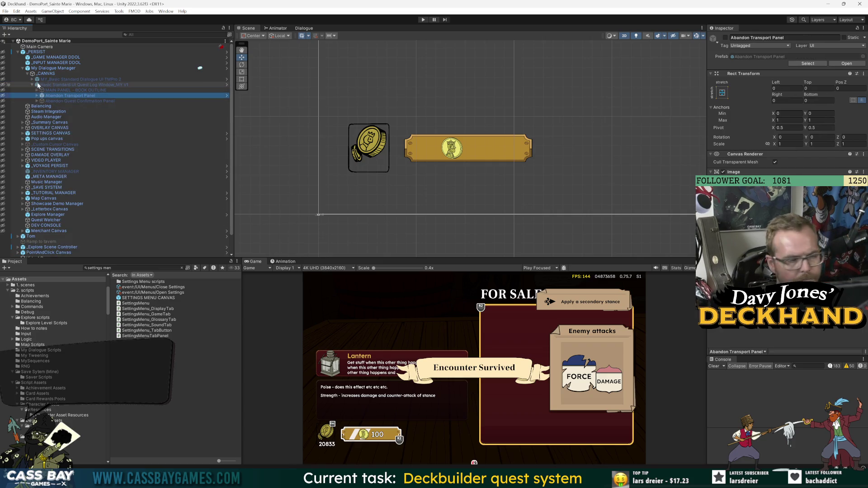
Step: Inspect the Abandon Quest Confirmation Panel, then open Merchant Canvas in Prefab Mode
{"action": "left_click", "coordinate": [31, 79]}
{"action": "left_click", "coordinate": [36, 90]}
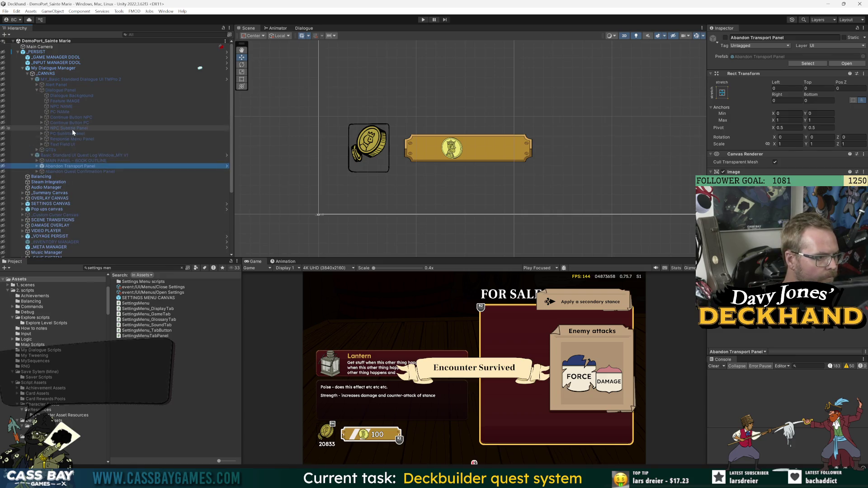
{"action": "left_click", "coordinate": [67, 171]}
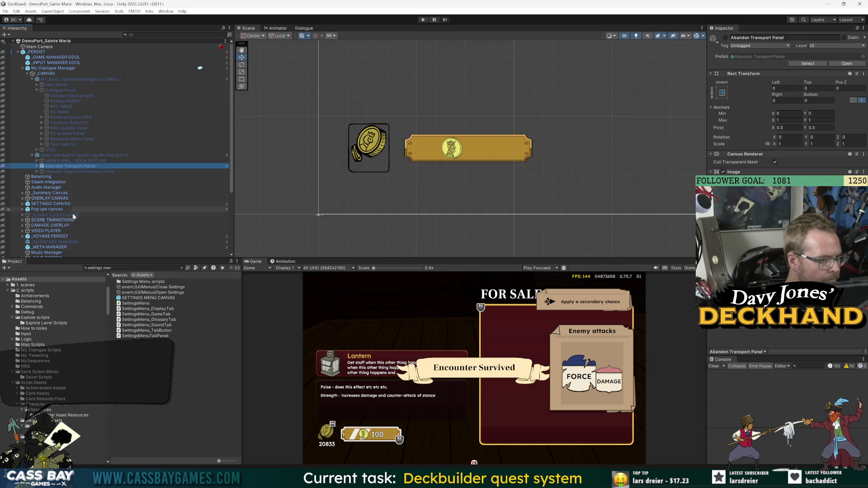
{"action": "scroll", "coordinate": [64, 190], "scroll_direction": "down", "scroll_amount": 5}
{"action": "left_click", "coordinate": [49, 211]}
{"action": "double_click", "coordinate": [49, 211]}
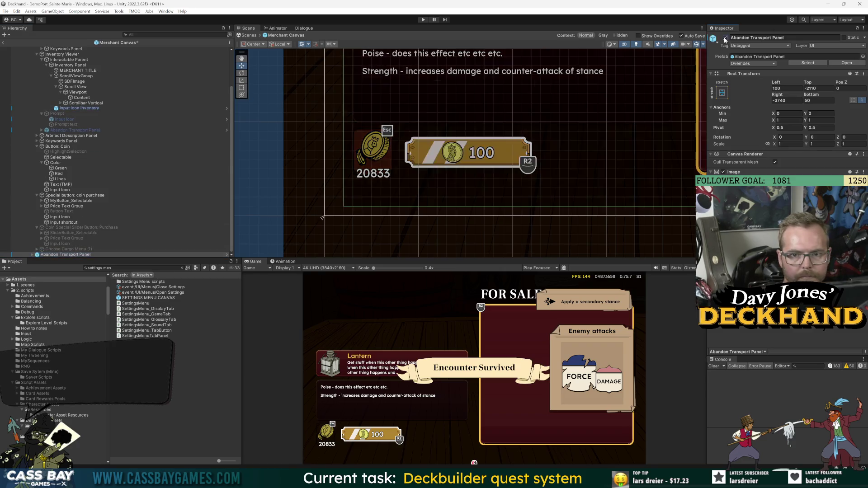
Step: Frame the Abandon Transport Panel and anchor it to the canvas centre
{"action": "key", "text": "f"}
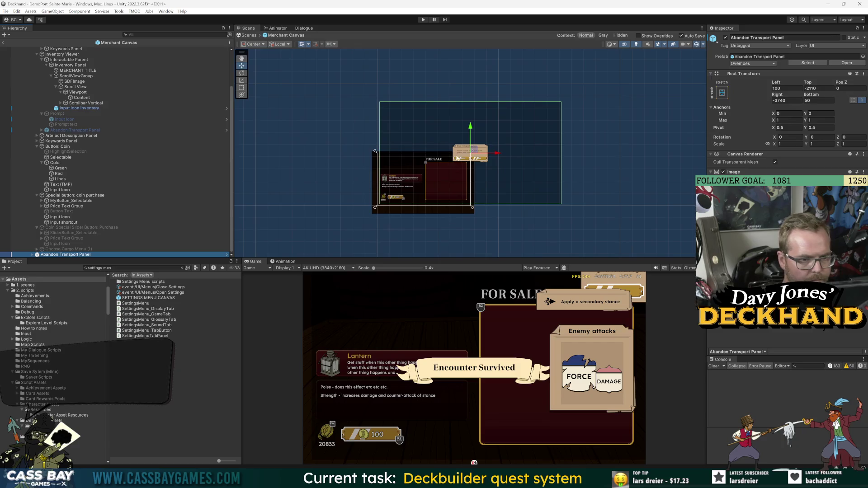
{"action": "left_click", "coordinate": [722, 92]}
{"action": "left_click", "coordinate": [761, 160], "text": "alt"}
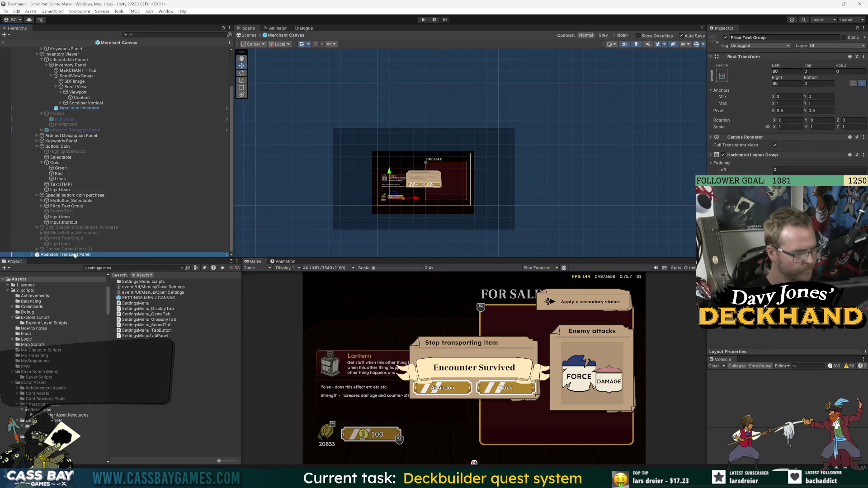
Step: Rename Abandon Transport Panel to 'Leave Merchant Panel'
{"action": "right_click", "coordinate": [67, 256]}
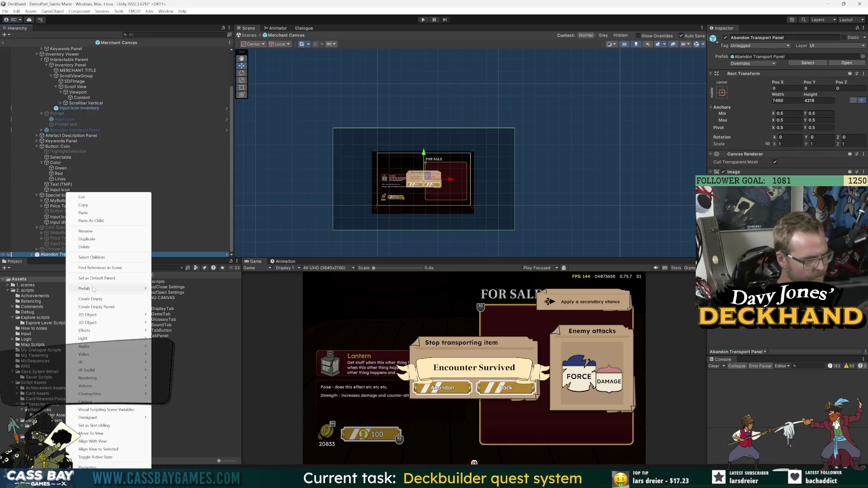
{"action": "mouse_move", "coordinate": [113, 288]}
{"action": "left_click", "coordinate": [211, 311]}
{"action": "left_click", "coordinate": [95, 225]}
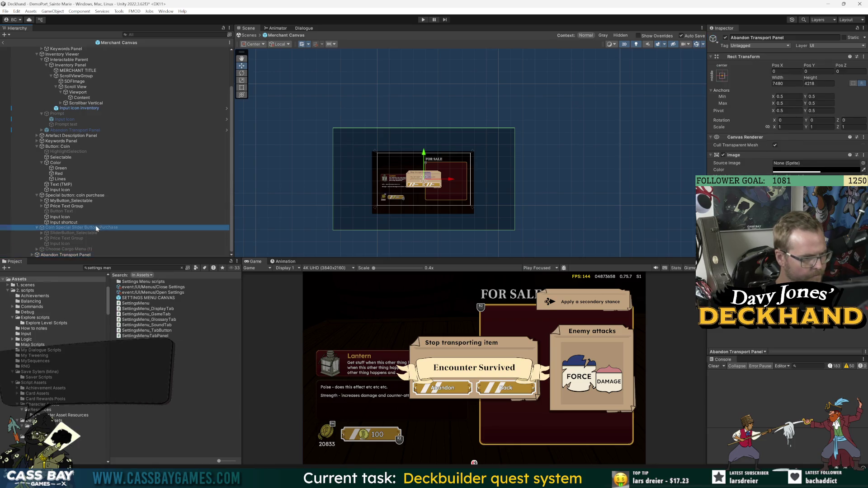
{"action": "left_click", "coordinate": [84, 256]}
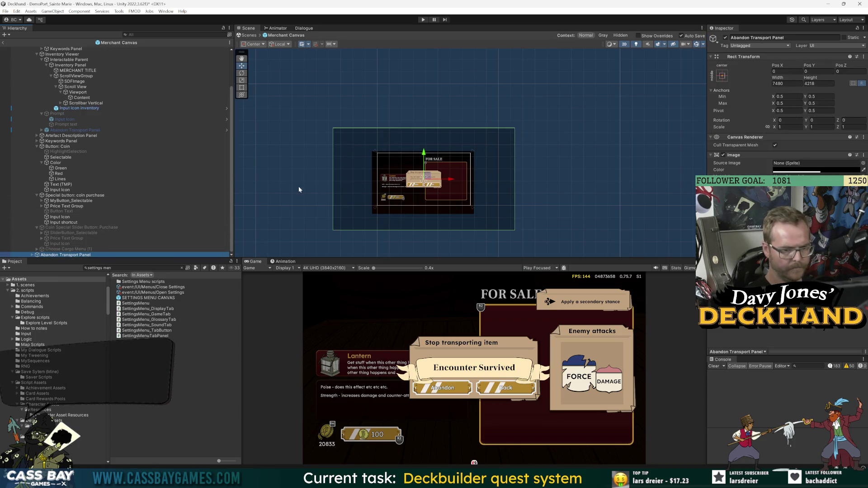
{"action": "left_click", "coordinate": [59, 255]}
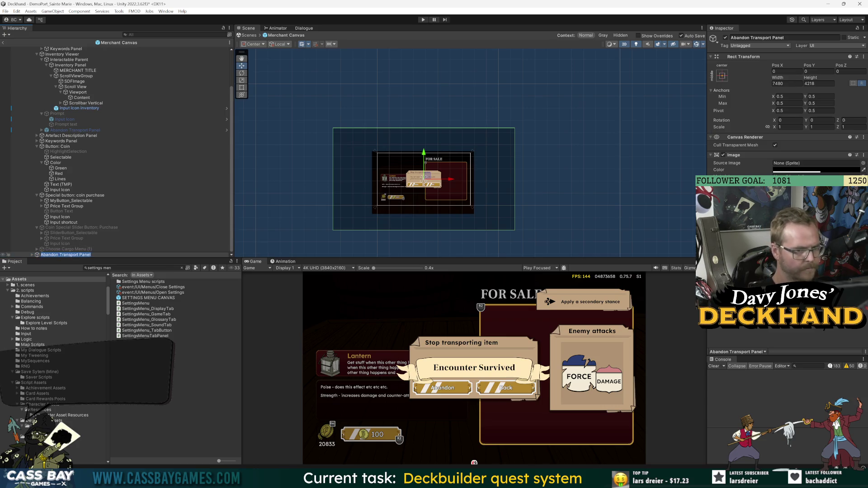
{"action": "type", "text": "Leave Merchant"}
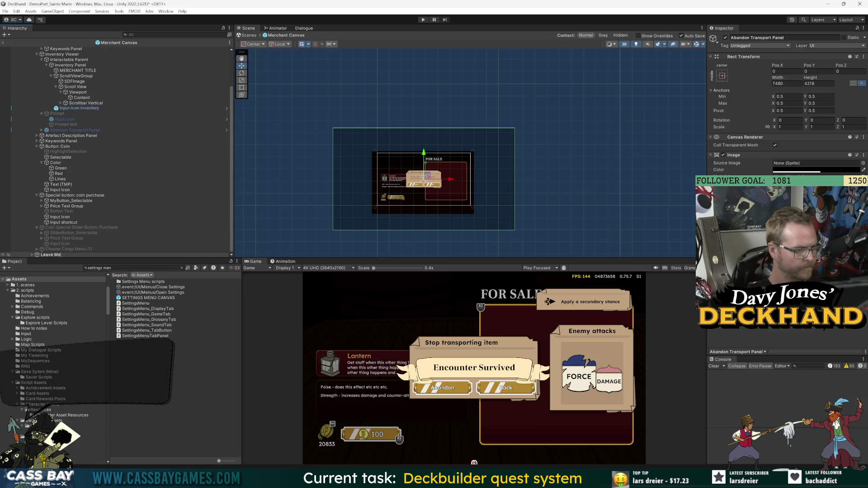
{"action": "type", "text": " Panel"}
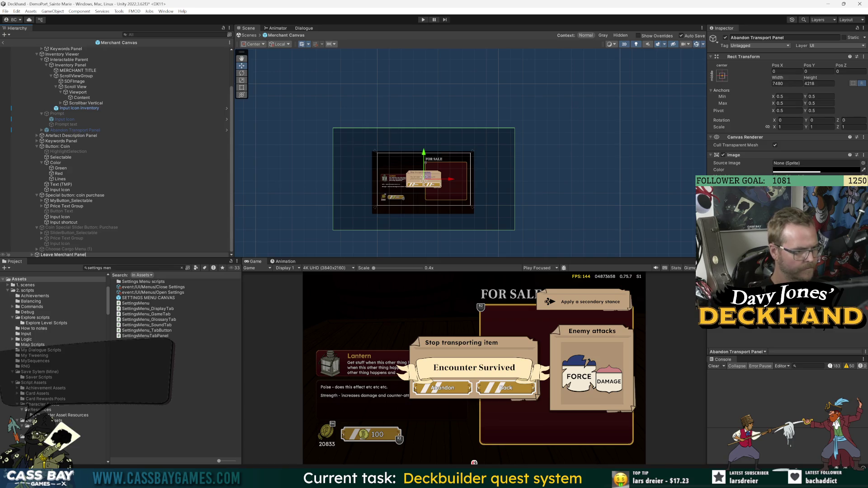
{"action": "key", "text": "Return"}
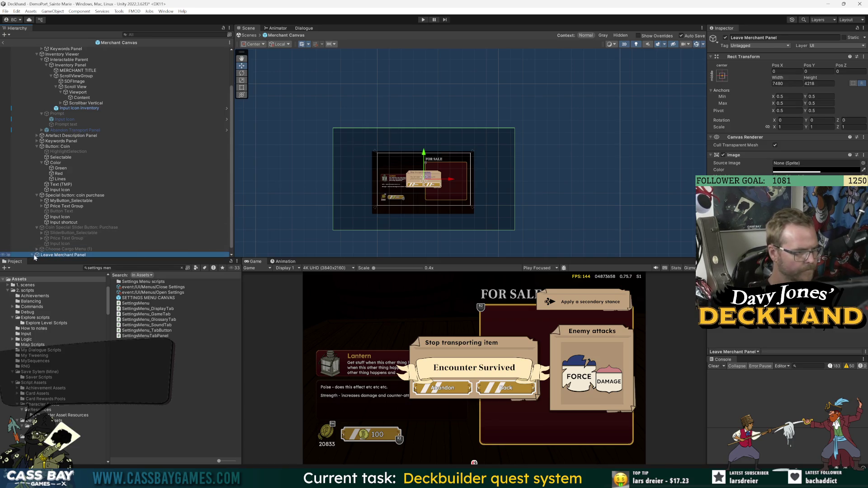
Step: Expand Leave Merchant Panel and its Popup to show the Heading, Body and buttons
{"action": "left_click", "coordinate": [32, 255]}
{"action": "key", "text": "Down"}
{"action": "key", "text": "Right"}
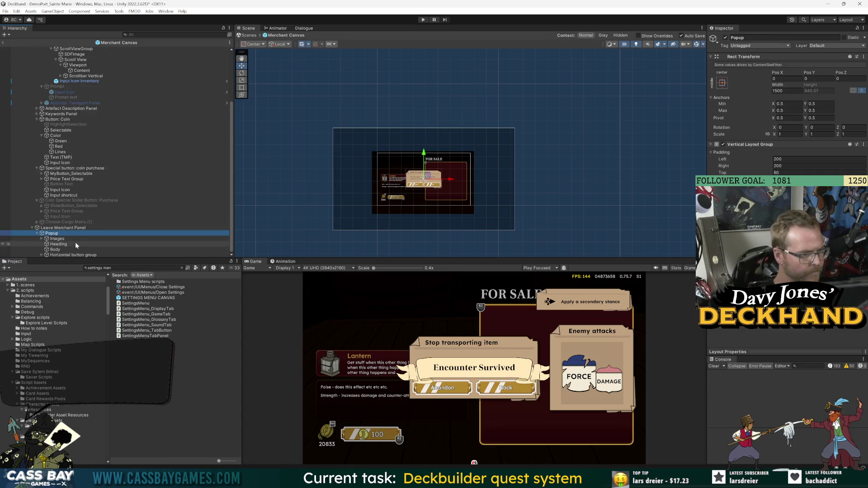
Step: Set the popup Heading text to 'Finish Trading', save the prefab, and return to the scene
{"action": "left_click", "coordinate": [58, 244]}
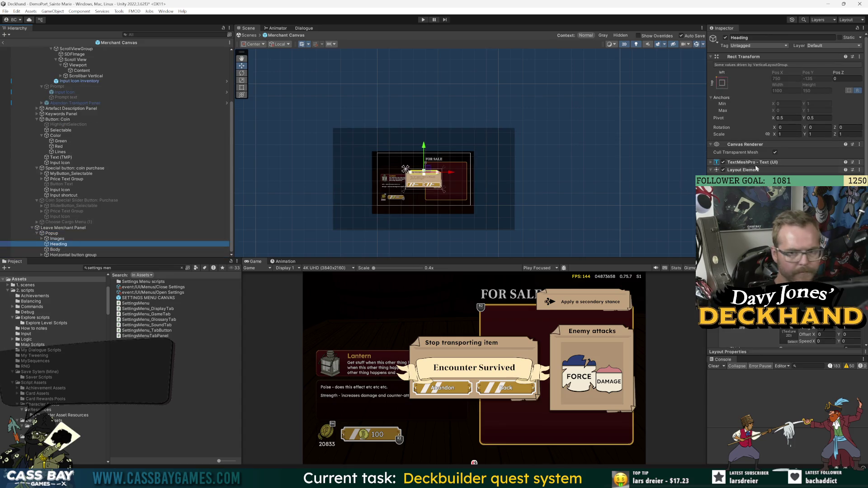
{"action": "left_click", "coordinate": [753, 162]}
{"action": "type", "text": "Leave"}
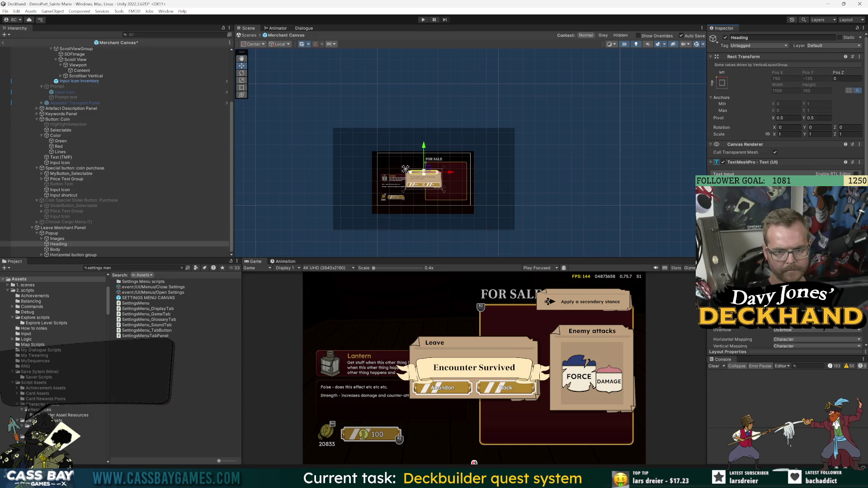
{"action": "key", "text": "ctrl+s"}
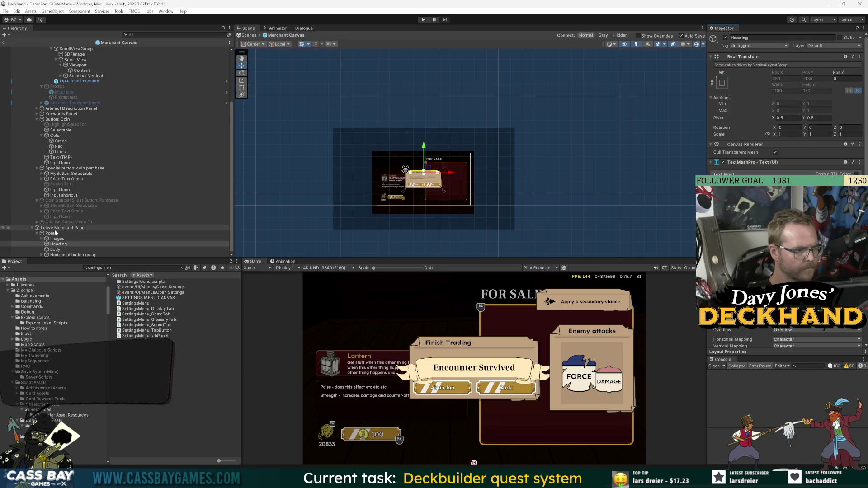
{"action": "scroll", "coordinate": [82, 172], "scroll_direction": "up", "scroll_amount": 5}
{"action": "left_click", "coordinate": [3, 43]}
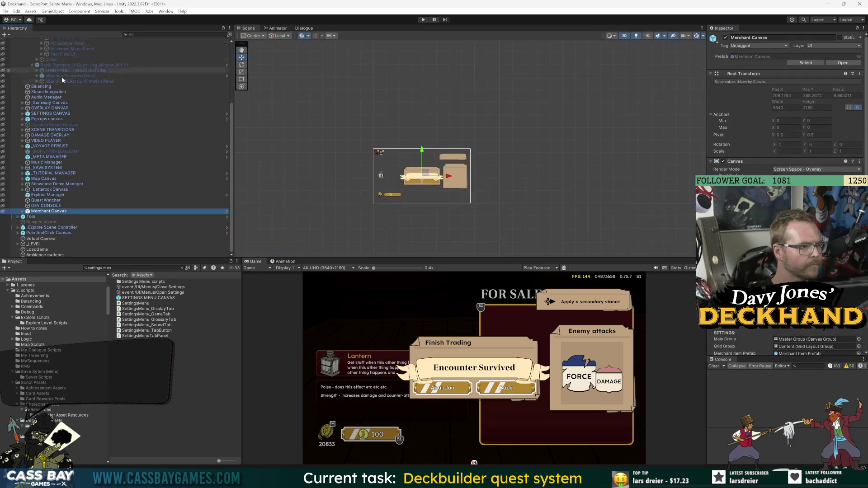
Step: Select and collapse _PERSIST, toggling it inactive and active again
{"action": "left_click", "coordinate": [33, 51]}
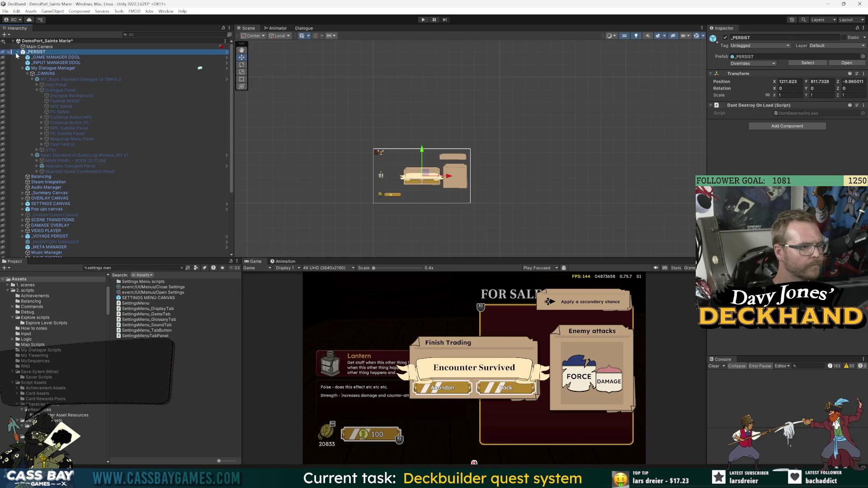
{"action": "left_click", "coordinate": [18, 52]}
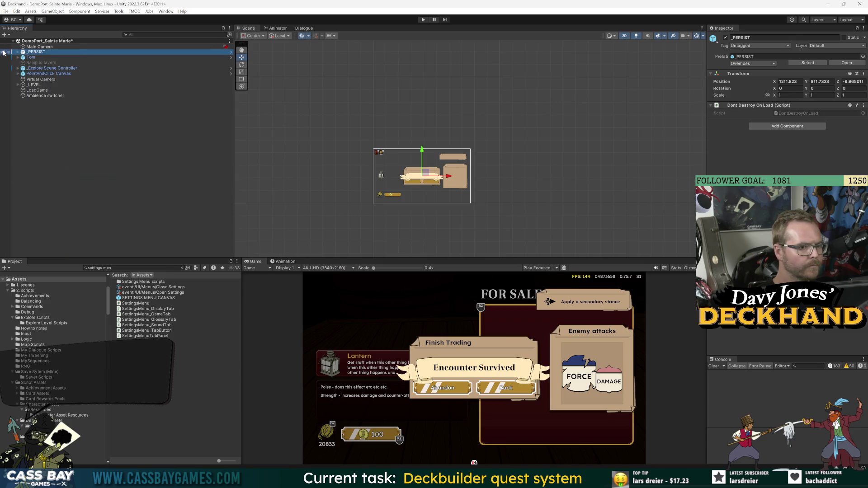
{"action": "left_click", "coordinate": [3, 52]}
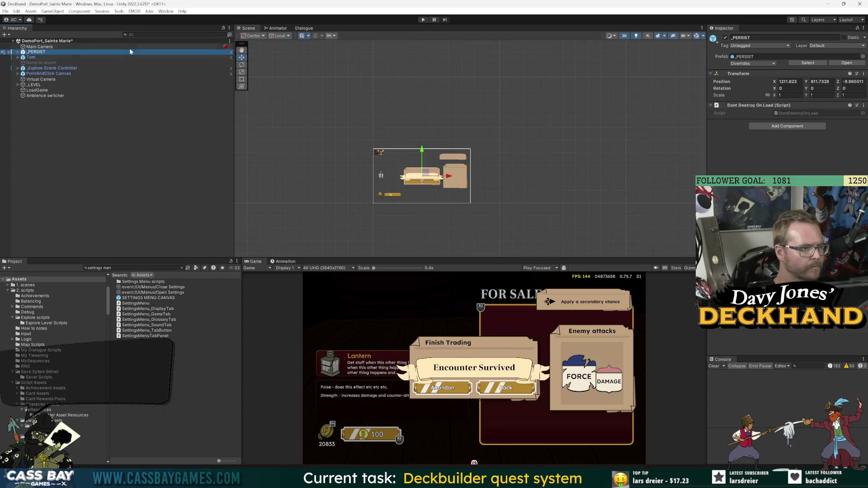
{"action": "left_click", "coordinate": [726, 38]}
{"action": "left_click", "coordinate": [725, 37]}
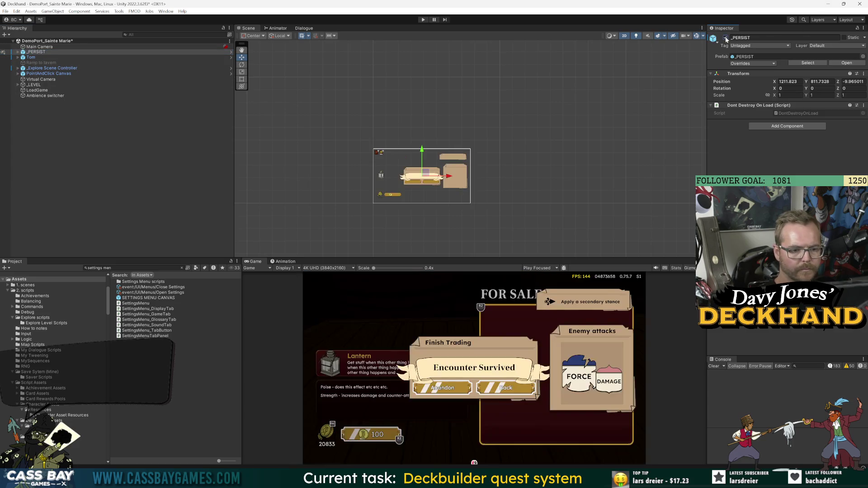
Step: Open the _PERSIST prefab, then its nested Merchant Canvas prefab showing Leave Merchant Panel
{"action": "left_click", "coordinate": [857, 64]}
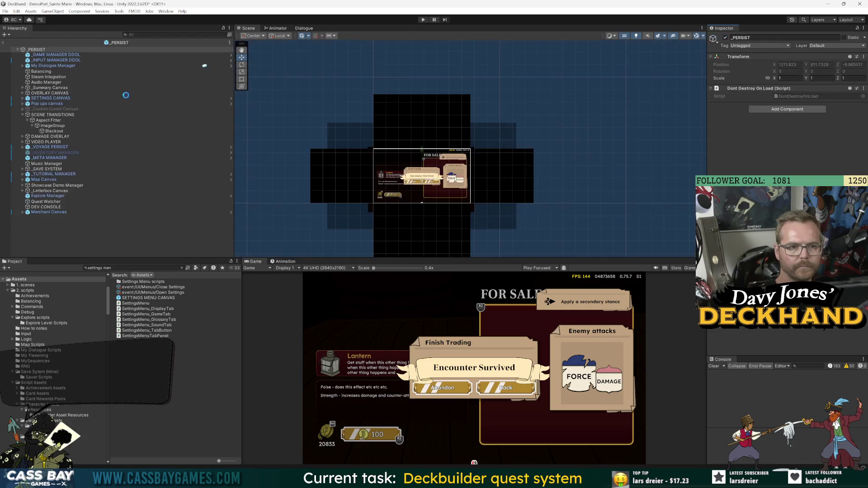
{"action": "left_click", "coordinate": [843, 62]}
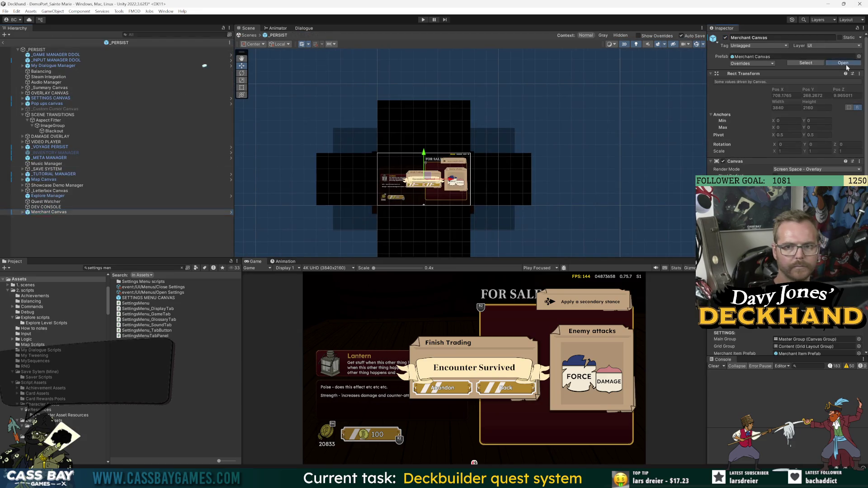
{"action": "scroll", "coordinate": [411, 192], "scroll_direction": "up", "scroll_amount": 10}
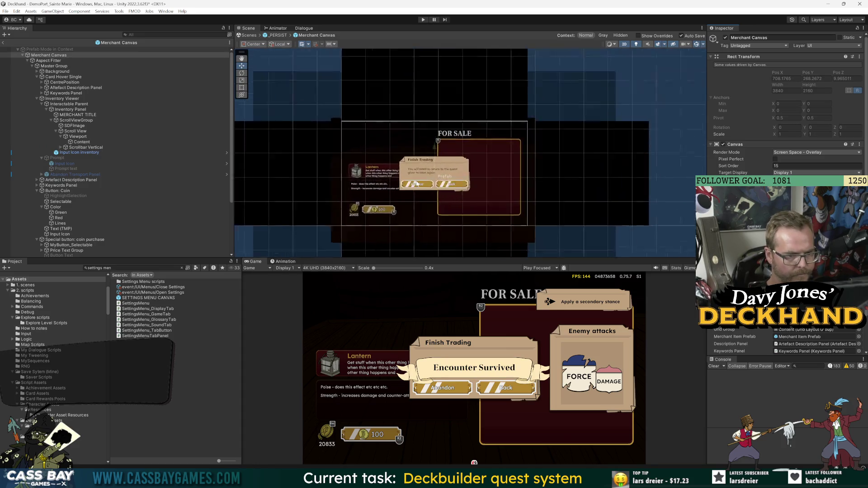
{"action": "scroll", "coordinate": [158, 215], "scroll_direction": "down", "scroll_amount": 5}
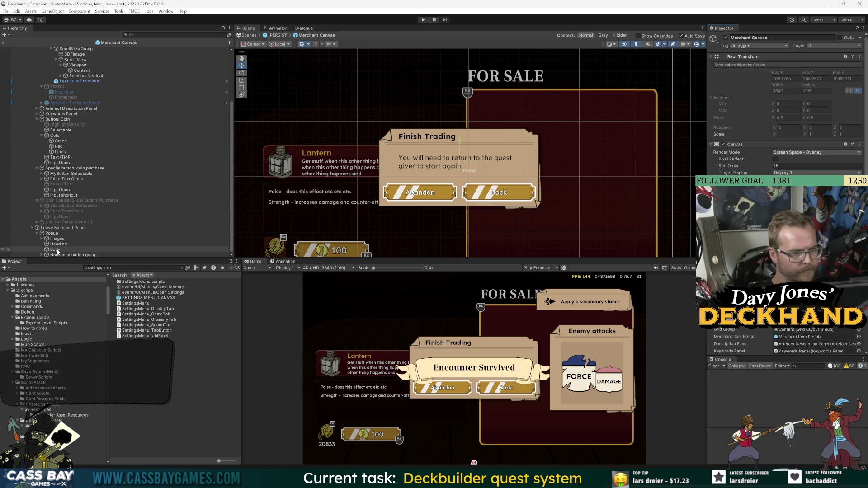
Step: Clear the popup's Body text, set the Heading to 'Complete Trade', and save the prefab
{"action": "left_click", "coordinate": [55, 250]}
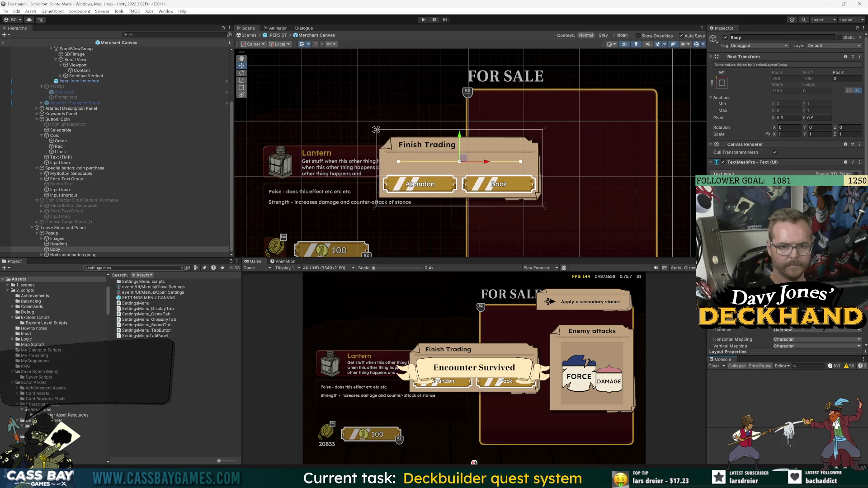
{"action": "left_click", "coordinate": [72, 244]}
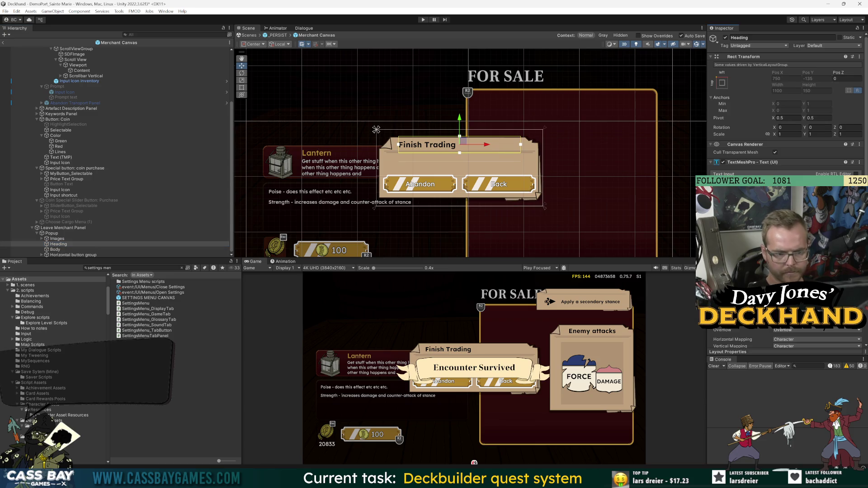
{"action": "type", "text": "Exit"}
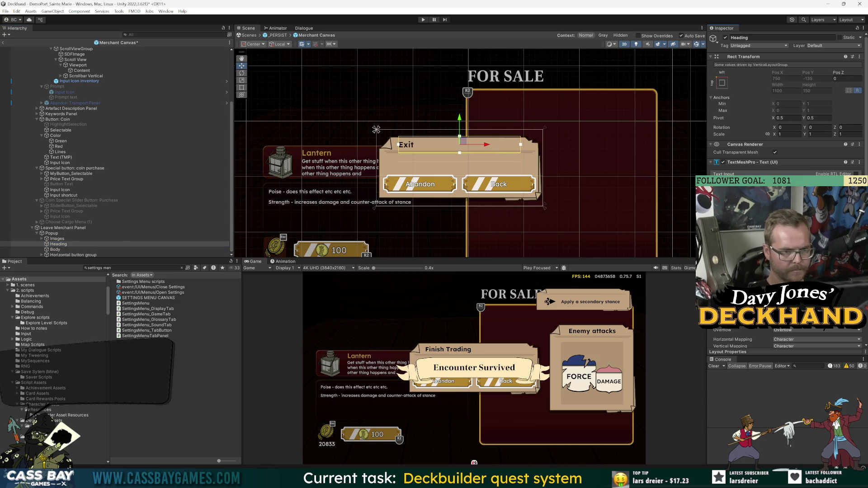
{"action": "key", "text": "BackSpace"}
{"action": "key", "text": "BackSpace"}
{"action": "key", "text": "BackSpace"}
{"action": "type", "text": "Complete Trade"}
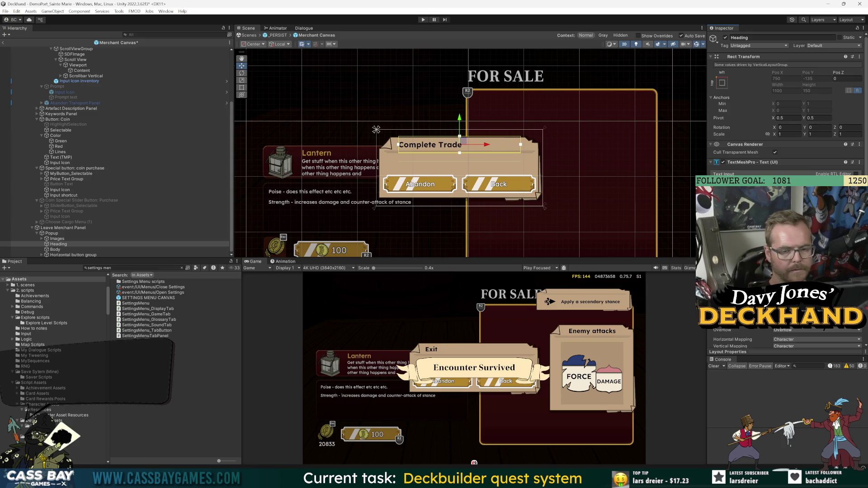
{"action": "key", "text": "ctrl+s"}
Step: Replace the heading with 'Leave' and save the Merchant Canvas prefab
{"action": "key", "text": "ctrl+a"}
{"action": "key", "text": "BackSpace"}
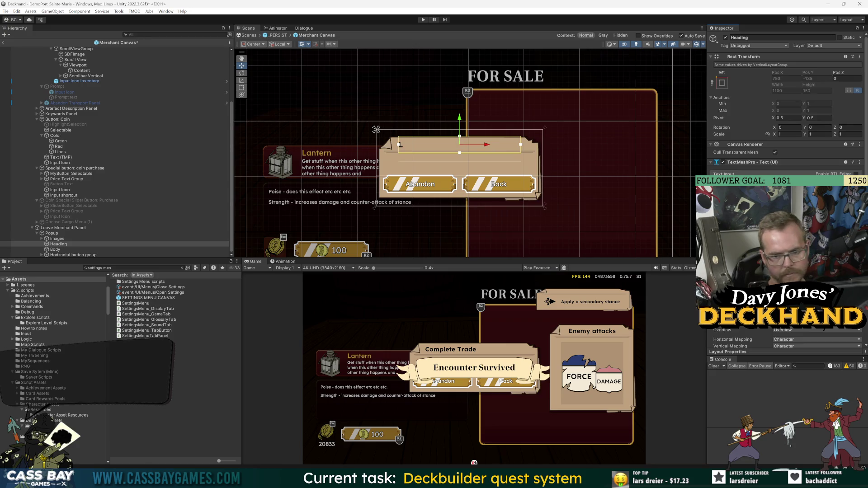
{"action": "type", "text": "Leave"}
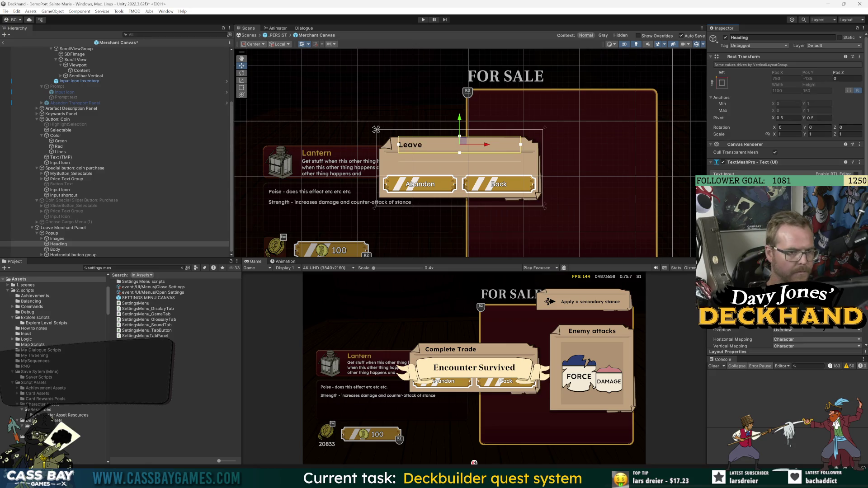
{"action": "key", "text": "ctrl+s"}
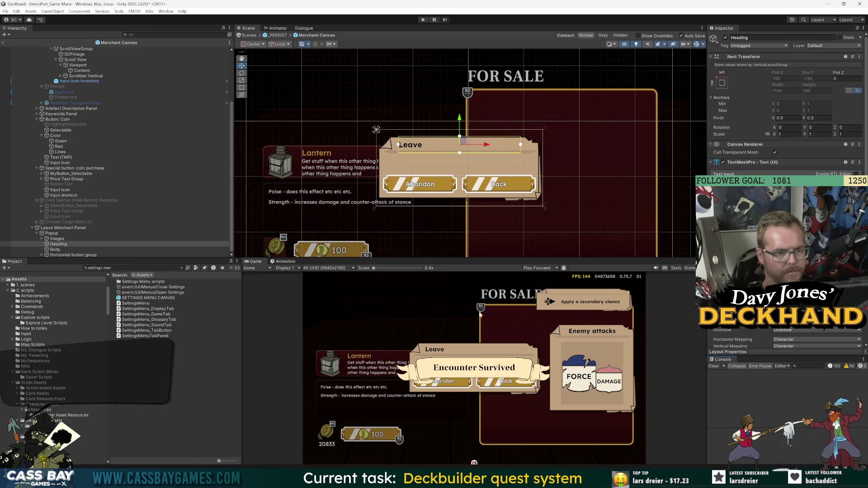
Step: Relabel the Button Text under My Button in the Horizontal group to 'Confirm'
{"action": "left_click", "coordinate": [41, 255]}
{"action": "left_click", "coordinate": [47, 250]}
{"action": "scroll", "coordinate": [77, 244], "scroll_direction": "down", "scroll_amount": 2}
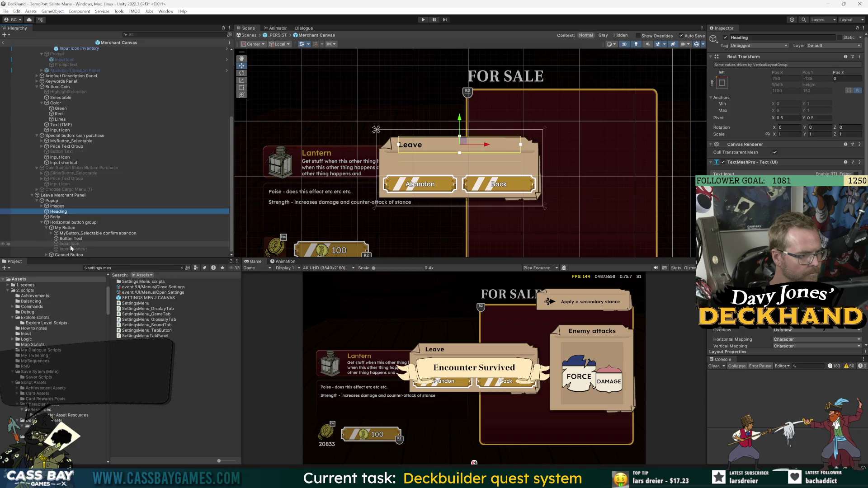
{"action": "left_click", "coordinate": [76, 239]}
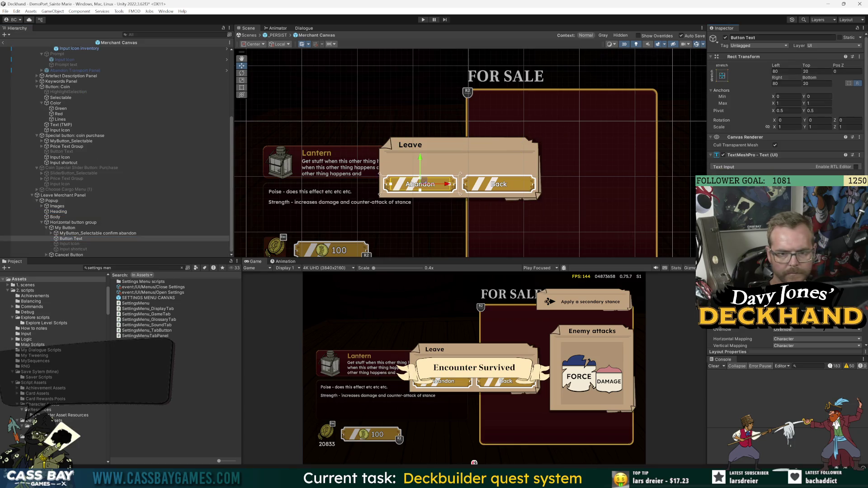
{"action": "type", "text": "Yes"}
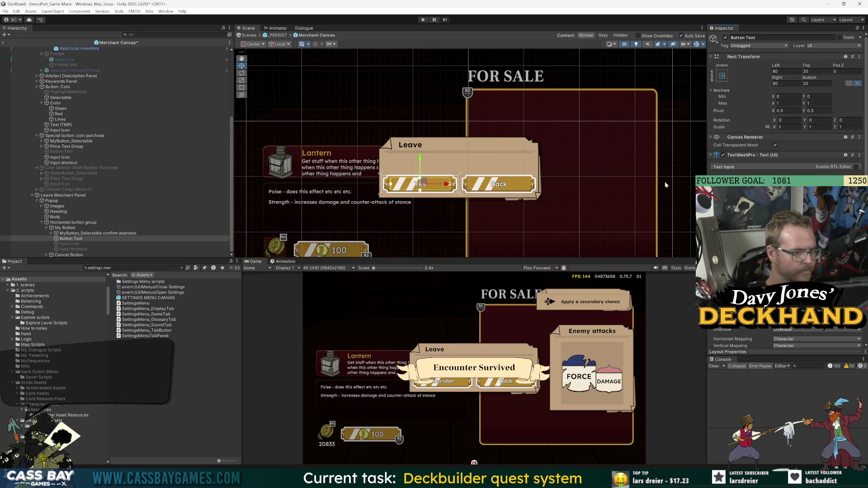
{"action": "key", "text": "BackSpace"}
{"action": "key", "text": "BackSpace"}
{"action": "key", "text": "BackSpace"}
{"action": "type", "text": "Con"}
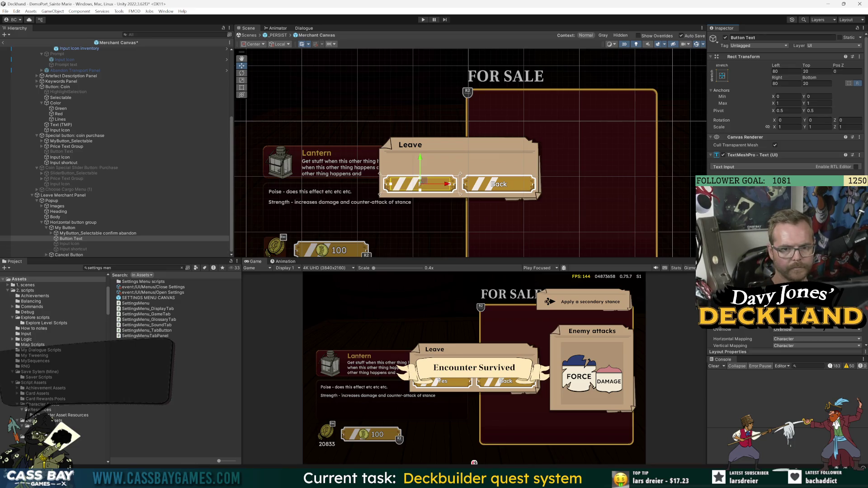
{"action": "type", "text": "firm"}
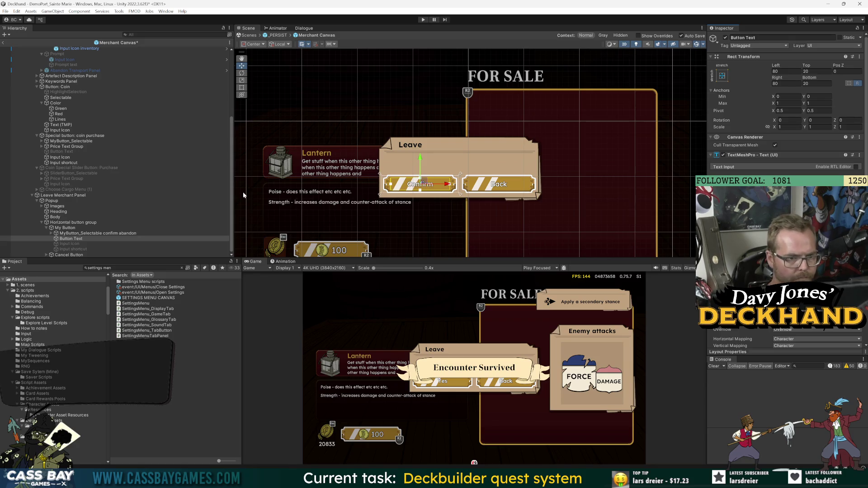
Step: Keep the heading as 'Leave' and set the body text to 'Do you want to finish trading?'
{"action": "left_click", "coordinate": [59, 211]}
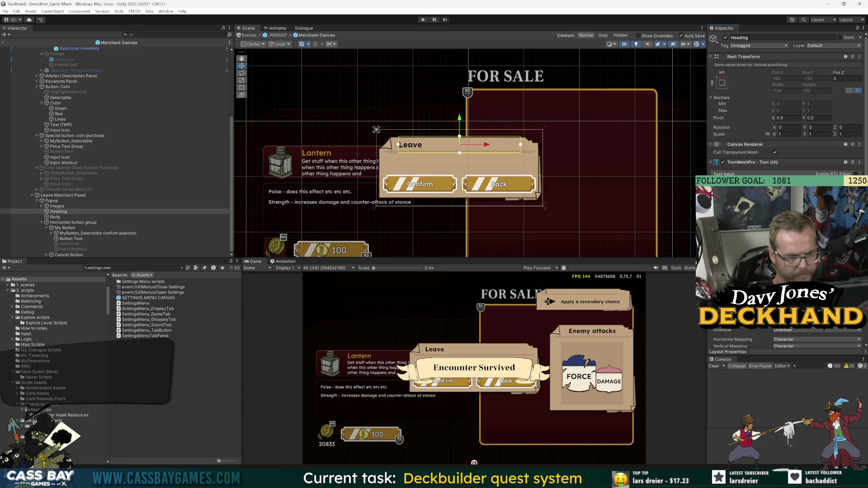
{"action": "key", "text": "BackSpace"}
{"action": "type", "text": "Do you want to"}
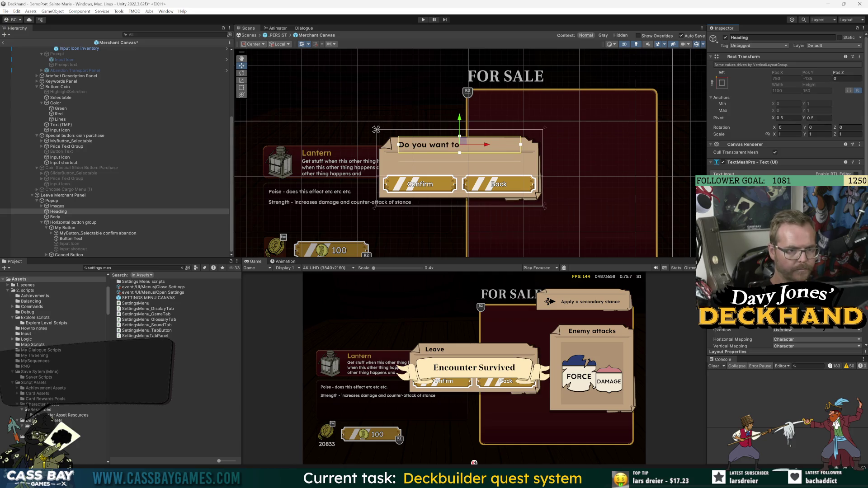
{"action": "type", "text": "insi"}
{"action": "type", "text": "ish trading?"}
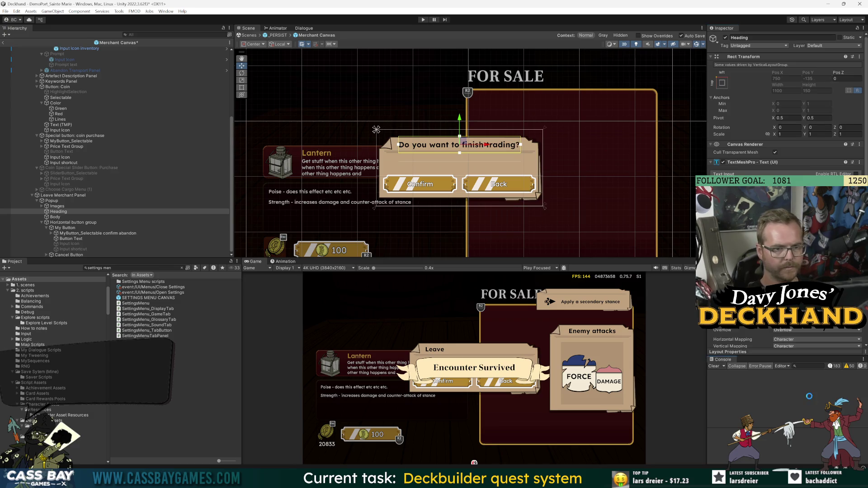
{"action": "left_click", "coordinate": [63, 152]}
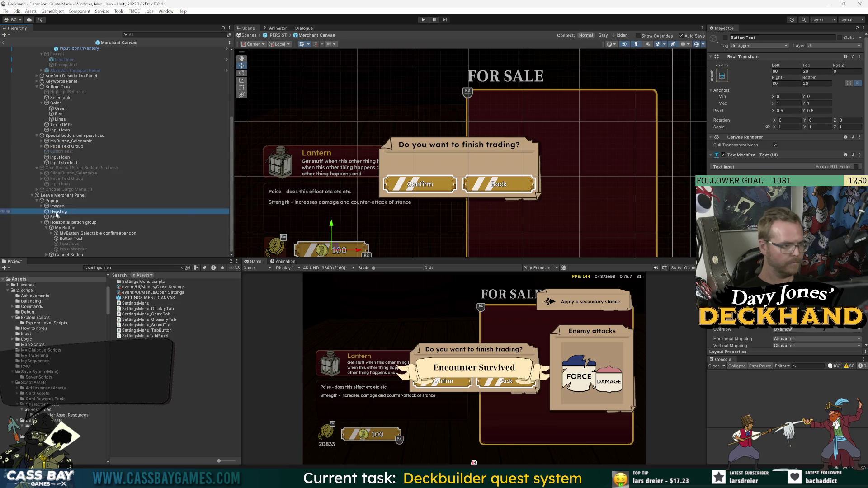
{"action": "left_click", "coordinate": [58, 211]}
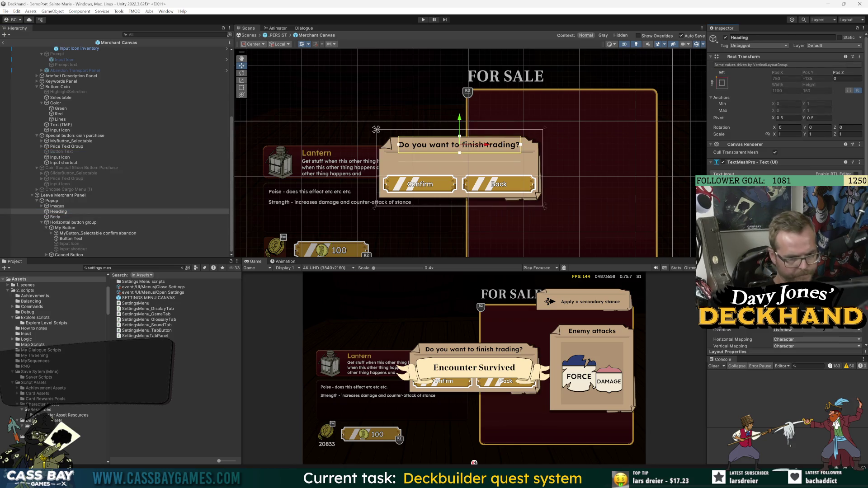
{"action": "type", "text": "Leave"}
{"action": "left_click", "coordinate": [54, 217]}
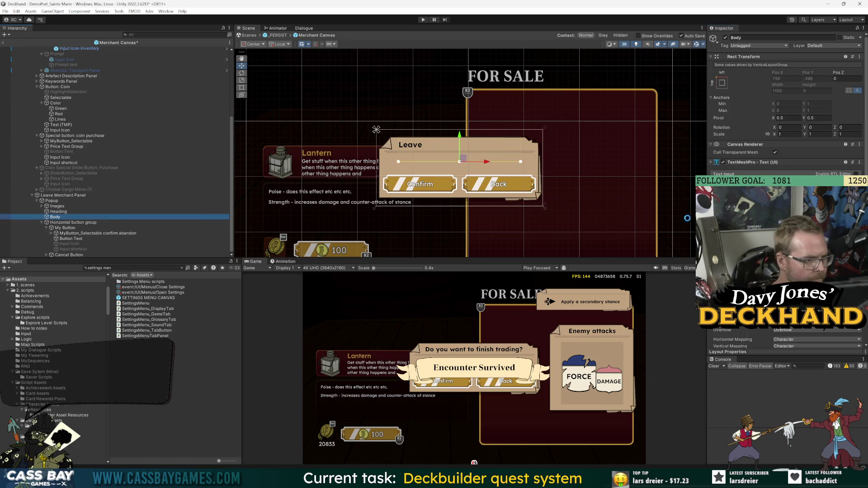
{"action": "type", "text": "Do you"}
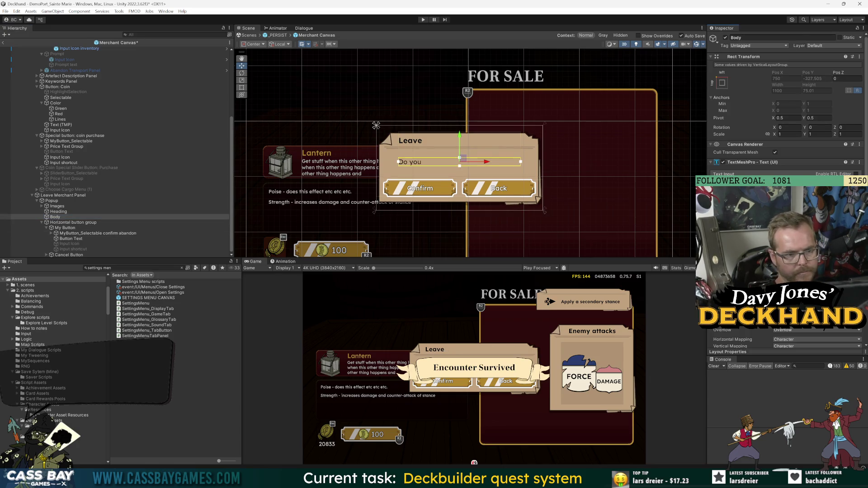
{"action": "type", "text": " want to finish trading?"}
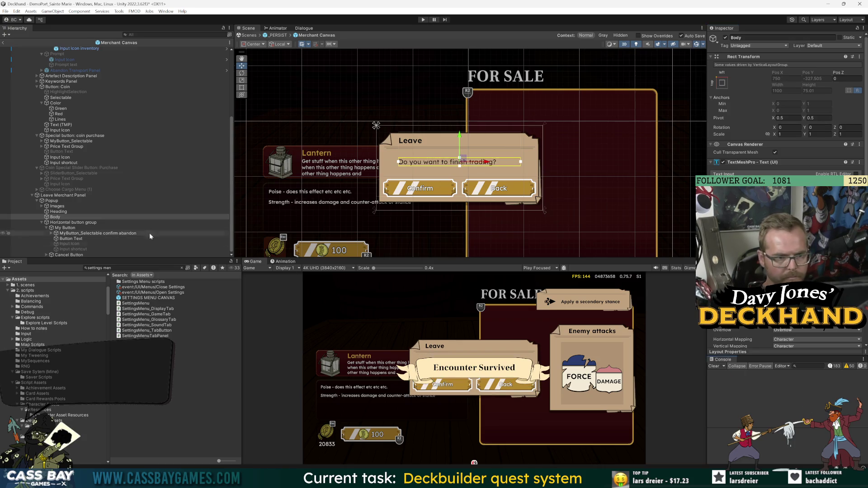
{"action": "left_click", "coordinate": [128, 185]}
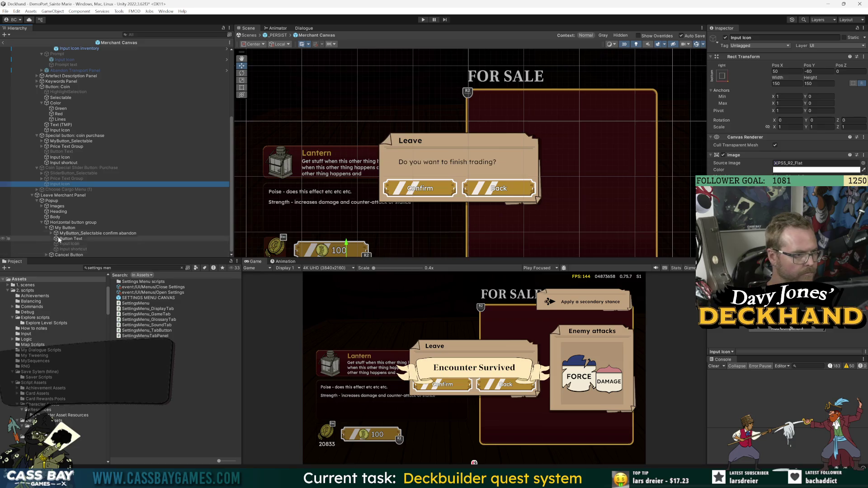
Step: Inspect the Leave Merchant Panel's confirm abandon button and its components
{"action": "left_click", "coordinate": [32, 195]}
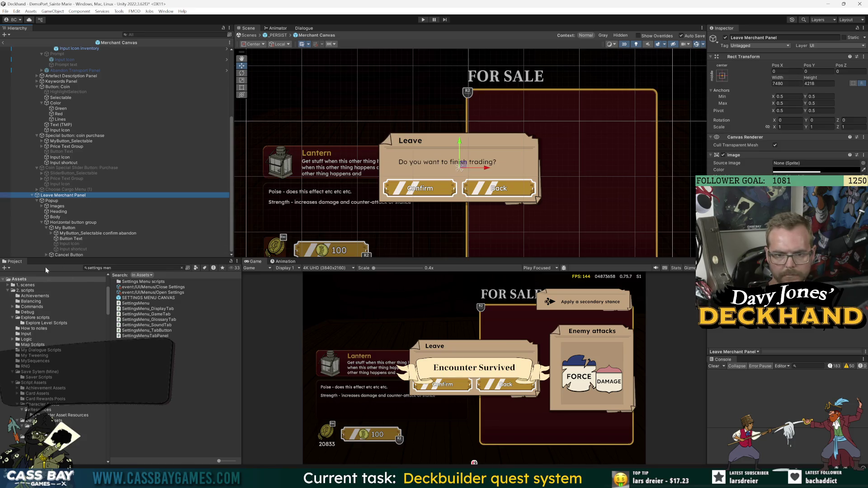
{"action": "left_click", "coordinate": [51, 233]}
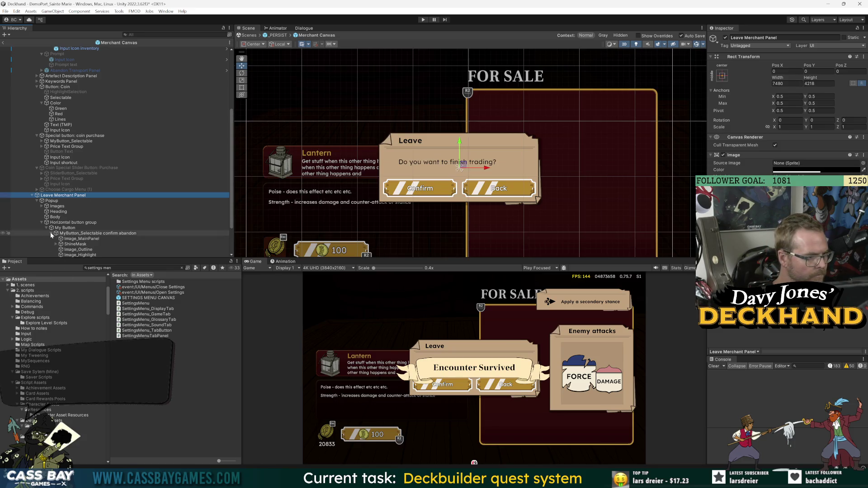
{"action": "left_click", "coordinate": [51, 234]}
{"action": "left_click", "coordinate": [72, 233]}
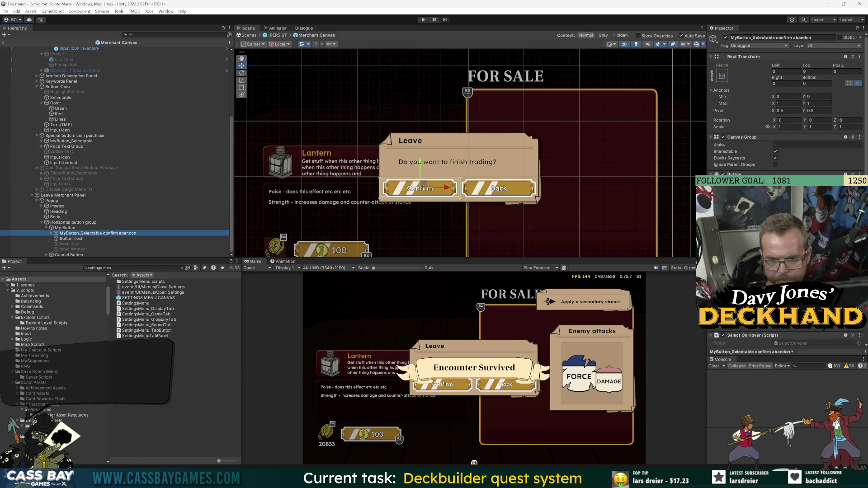
{"action": "scroll", "coordinate": [785, 113], "scroll_direction": "down", "scroll_amount": 3}
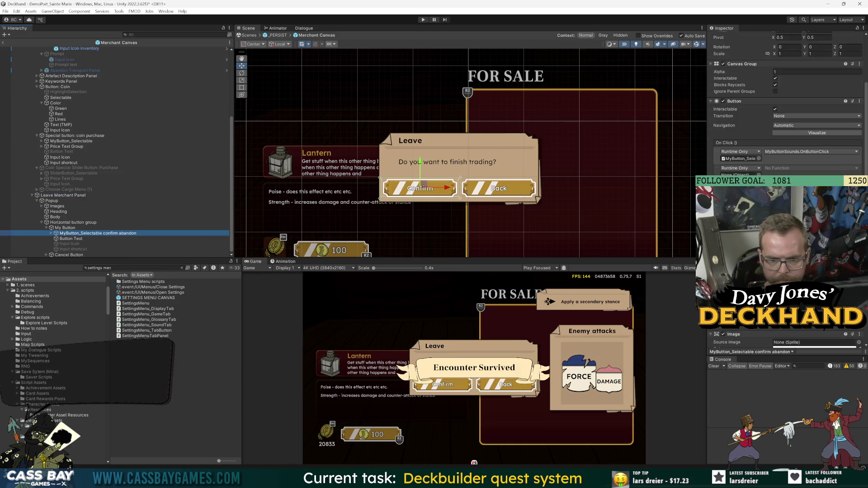
{"action": "scroll", "coordinate": [784, 113], "scroll_direction": "down", "scroll_amount": 4}
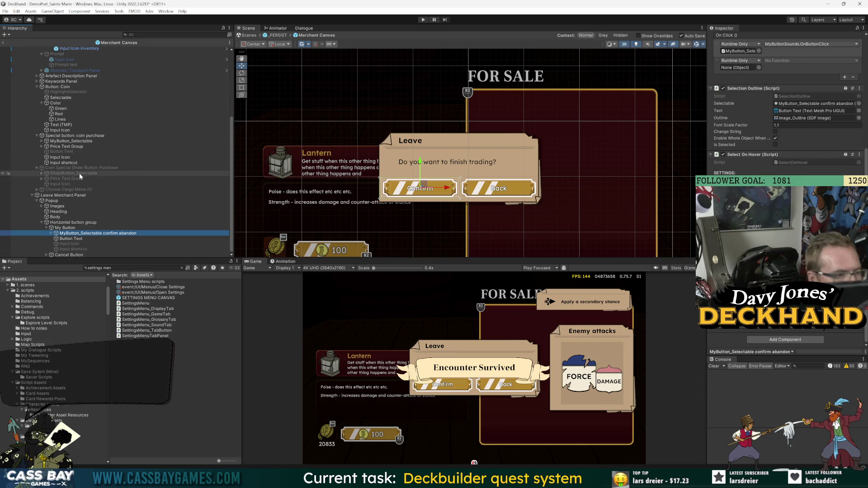
{"action": "left_click", "coordinate": [59, 195]}
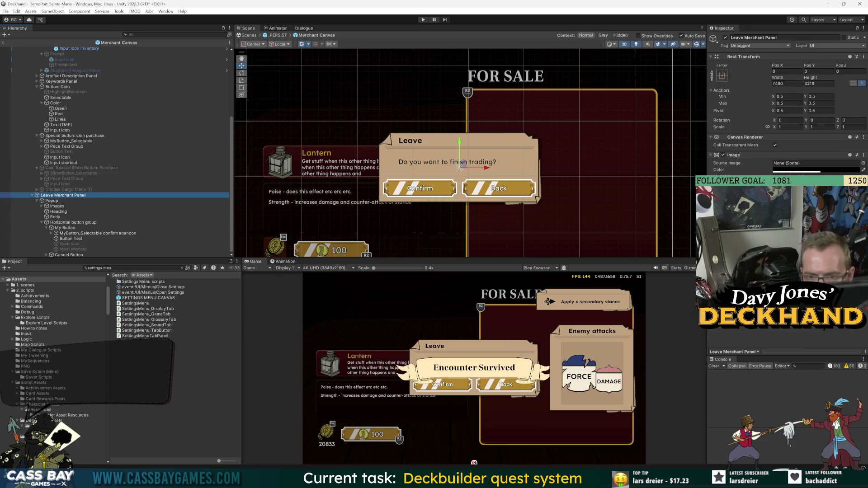
Step: Check the Horizontal group's My Button confirm object, then select Merchant Canvas and return to Visual Studio
{"action": "left_click", "coordinate": [67, 222]}
{"action": "left_click", "coordinate": [68, 228]}
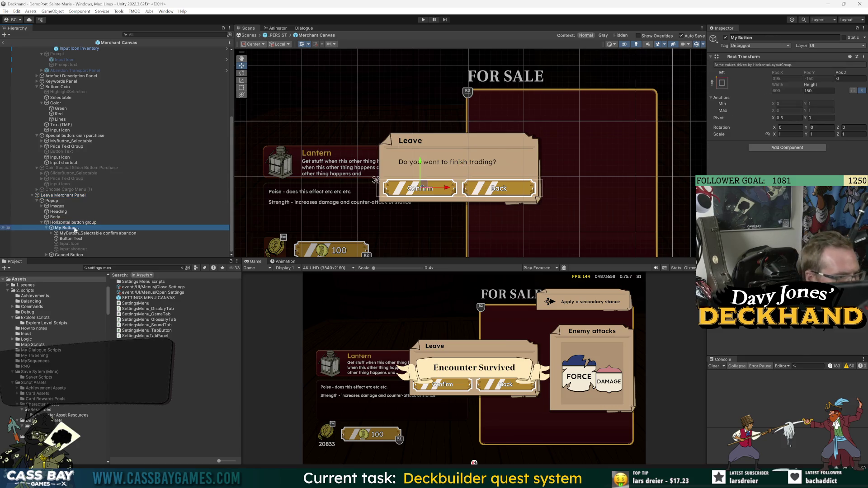
{"action": "left_click", "coordinate": [70, 233]}
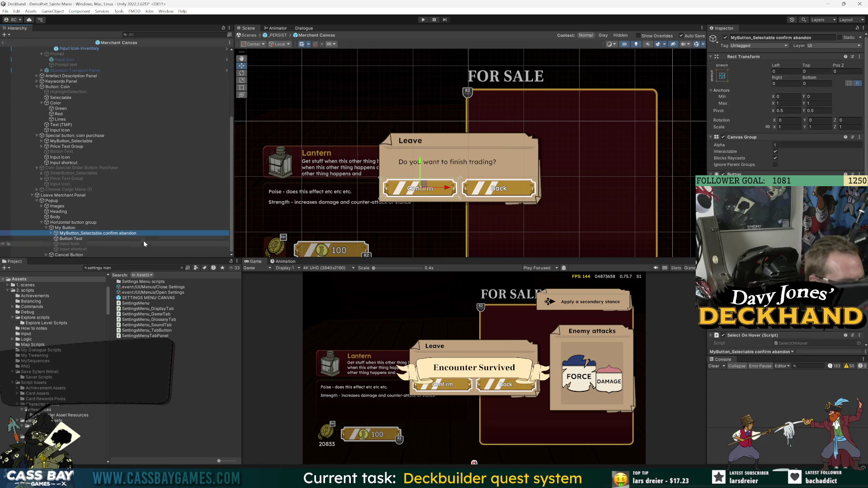
{"action": "left_click", "coordinate": [51, 234]}
{"action": "scroll", "coordinate": [94, 235], "scroll_direction": "down", "scroll_amount": 2}
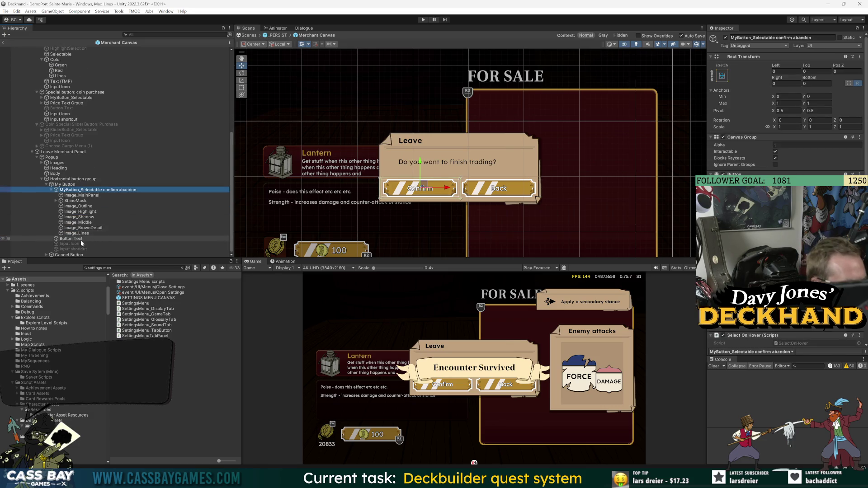
{"action": "left_click", "coordinate": [51, 190]}
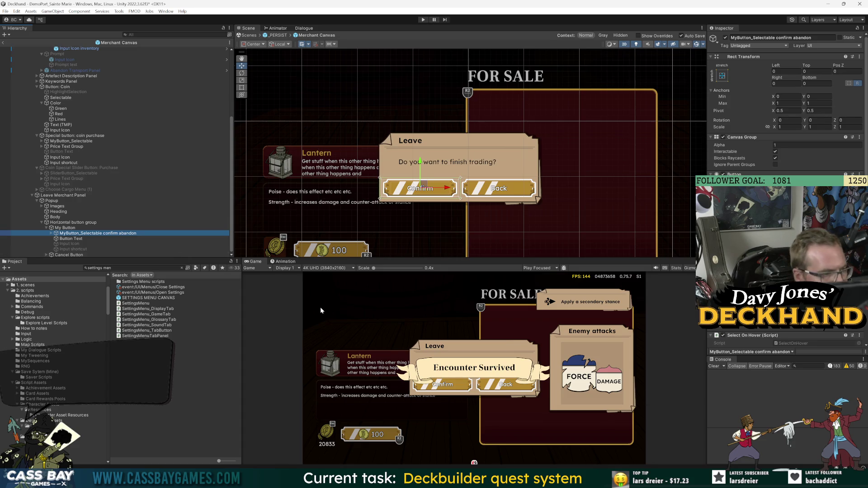
{"action": "scroll", "coordinate": [57, 83], "scroll_direction": "up", "scroll_amount": 5}
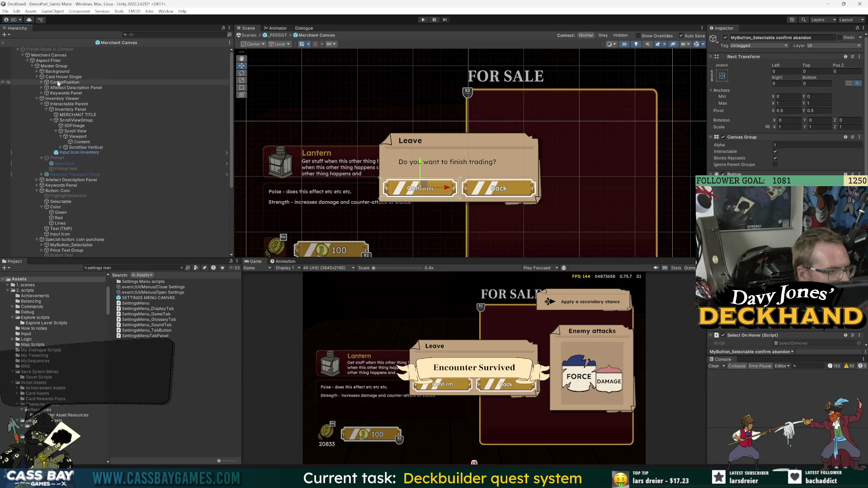
{"action": "left_click", "coordinate": [49, 54]}
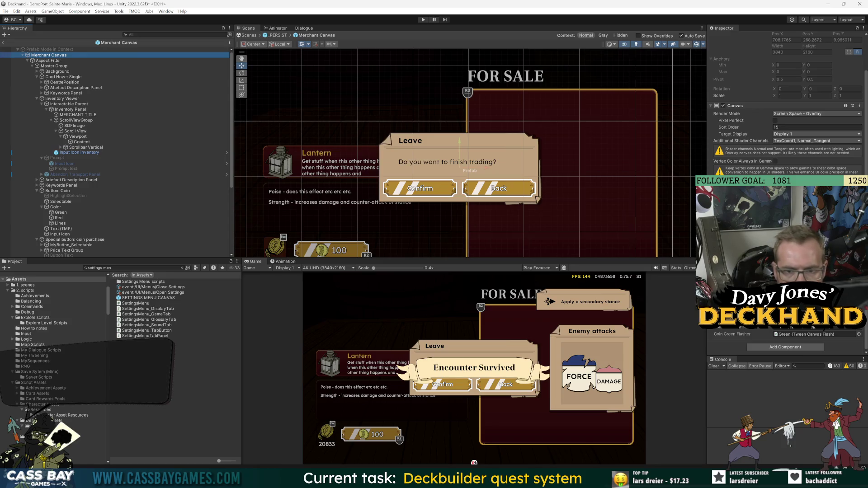
{"action": "key", "text": "alt+Tab"}
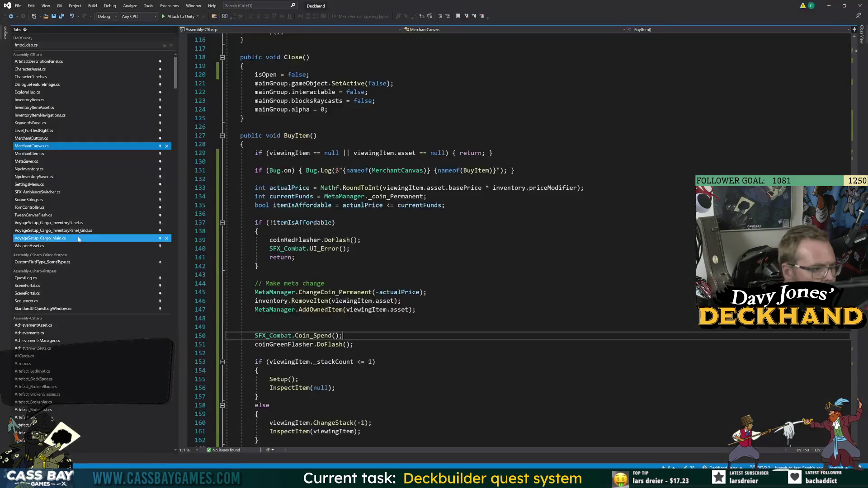
Step: Add a '[SerializeField] private GameObject' field after coinGreenFlasher, glancing at the mainGroup declaration
{"action": "scroll", "coordinate": [452, 240], "scroll_direction": "up", "scroll_amount": 20}
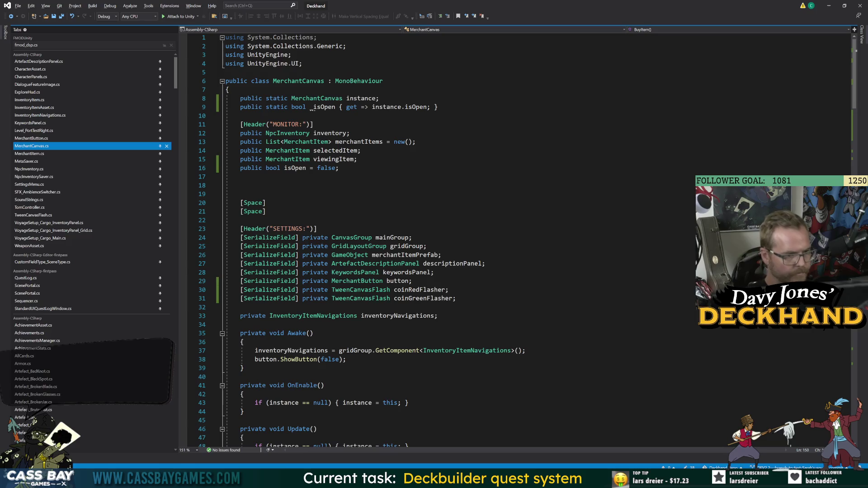
{"action": "left_click", "coordinate": [457, 299]}
{"action": "key", "text": "Return"}
{"action": "type", "text": "[SerializeField] "}
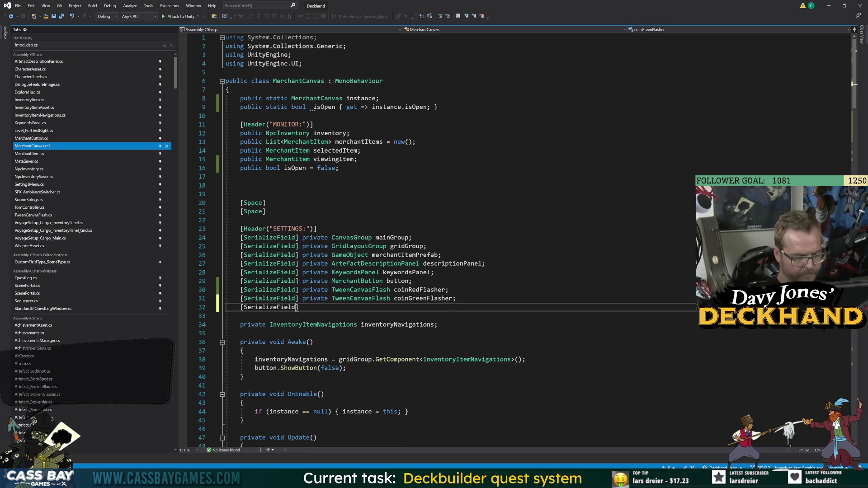
{"action": "type", "text": "private G"}
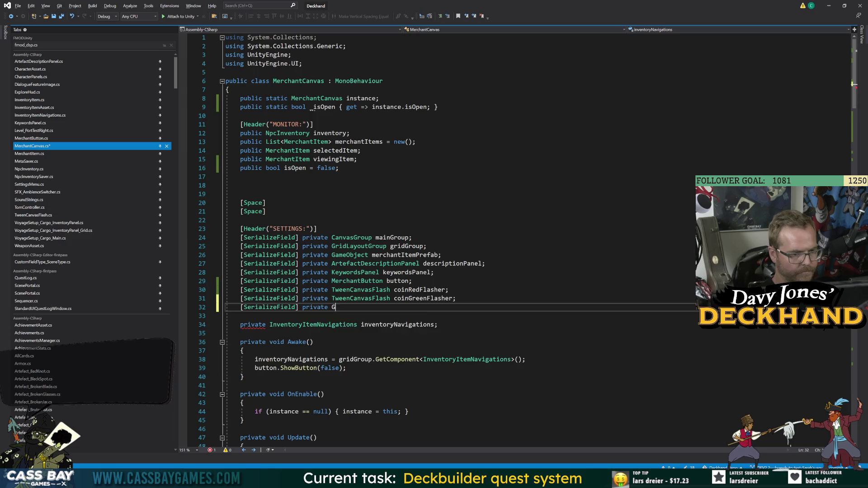
{"action": "type", "text": "ameO"}
{"action": "right_click", "coordinate": [443, 304]}
{"action": "left_click", "coordinate": [412, 237]}
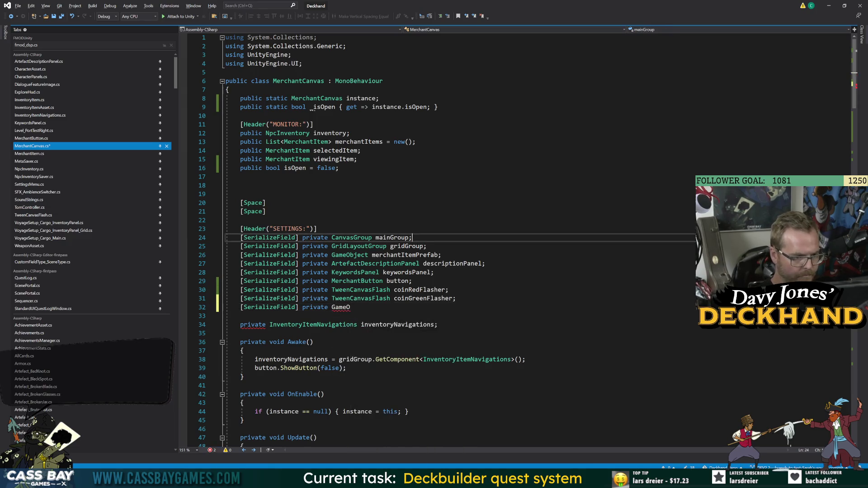
{"action": "left_click", "coordinate": [350, 308]}
{"action": "type", "text": "bject"}
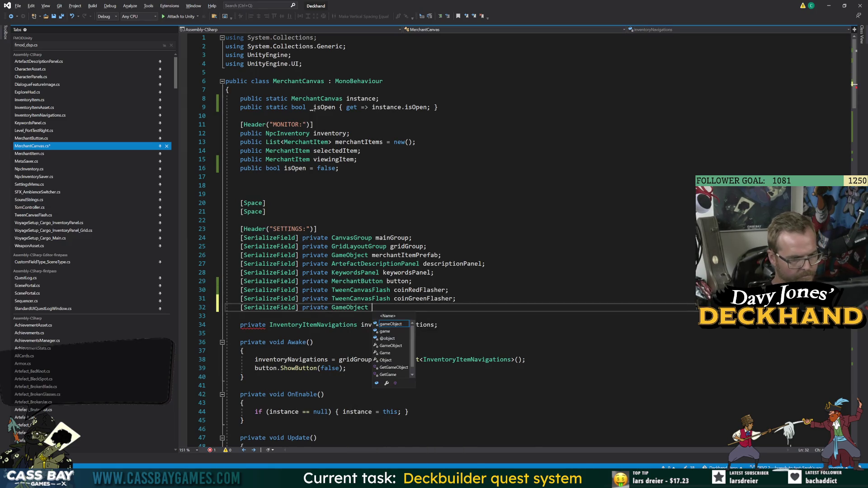
Step: Check the Leave Merchant Panel in Unity, then go back to the script's using lines
{"action": "key", "text": "alt+Tab"}
{"action": "left_click", "coordinate": [68, 195]}
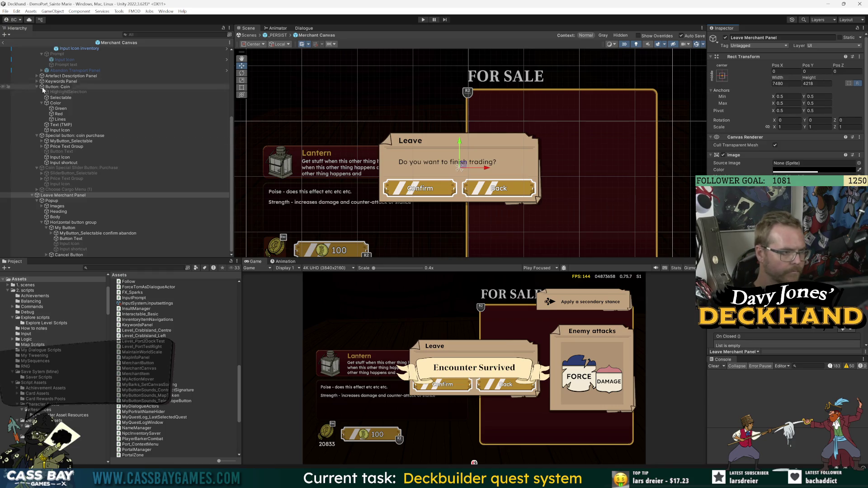
{"action": "scroll", "coordinate": [82, 164], "scroll_direction": "up", "scroll_amount": 5}
{"action": "scroll", "coordinate": [86, 163], "scroll_direction": "down", "scroll_amount": 5}
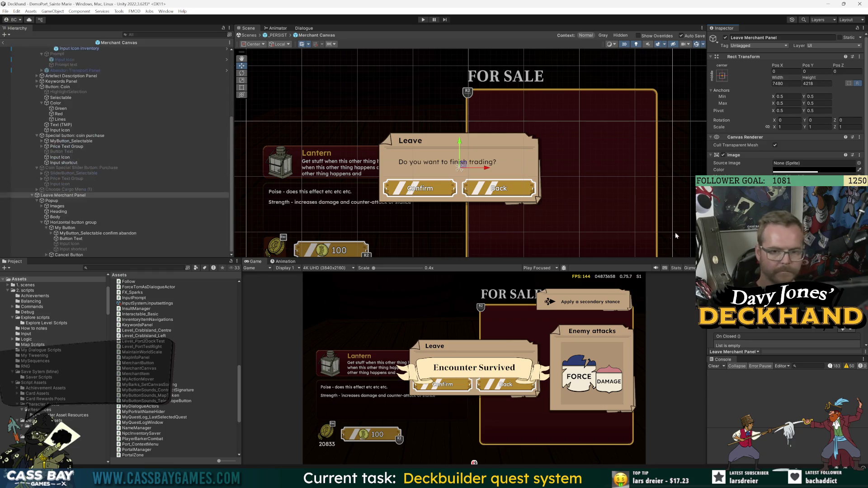
{"action": "key", "text": "alt+Tab"}
{"action": "left_click", "coordinate": [304, 63]}
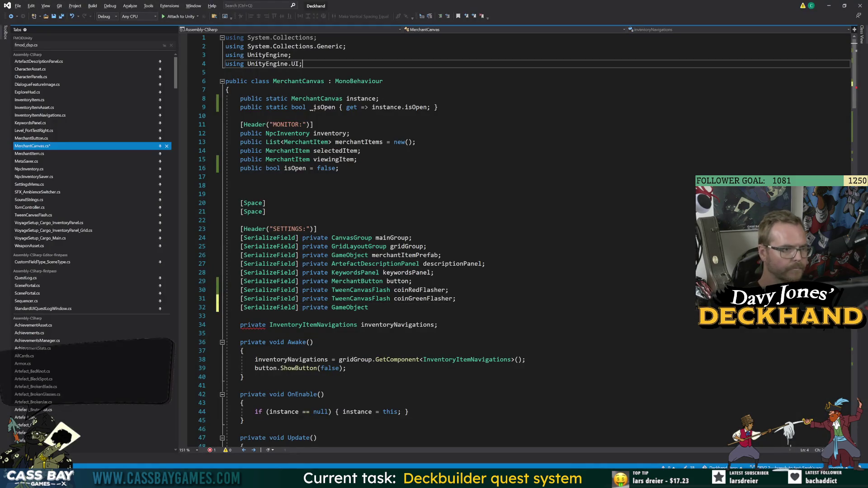
Step: Add the 'using PixelCrushers;' directive and start retyping the field type as UiPanel
{"action": "key", "text": "Return"}
{"action": "type", "text": "using PixelCrushers.DialogueSystem;"}
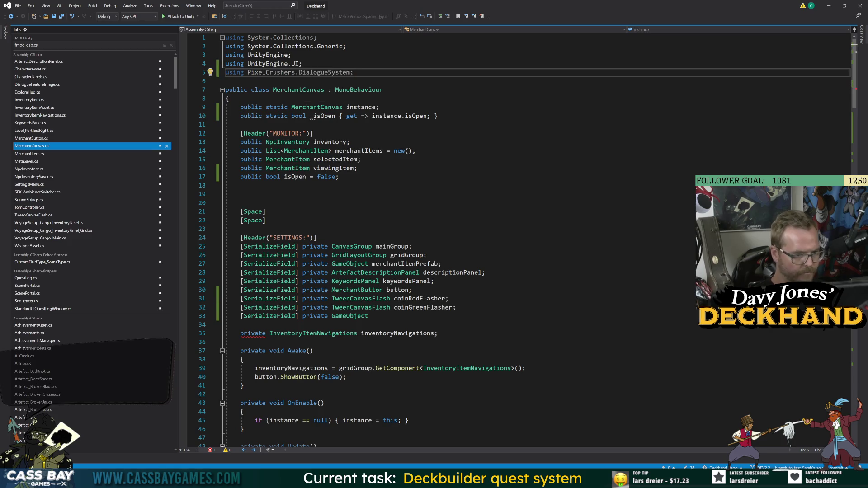
{"action": "double_click", "coordinate": [349, 316]}
{"action": "type", "text": "Ui"}
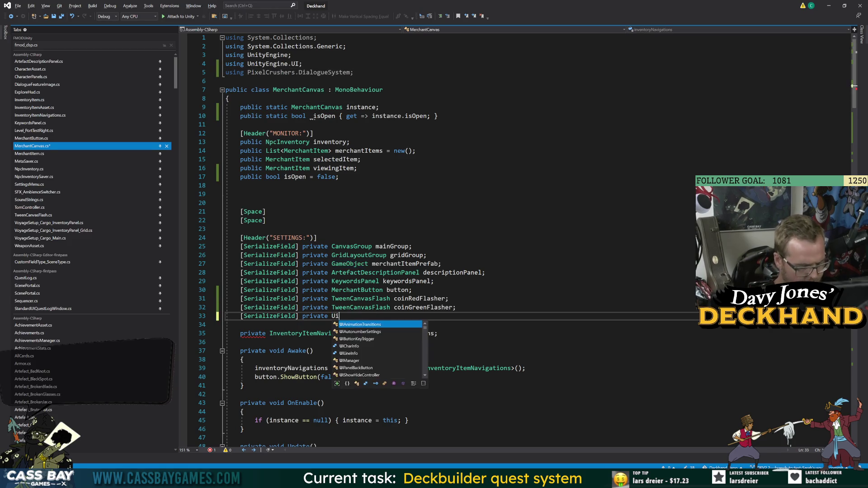
{"action": "type", "text": "Panel"}
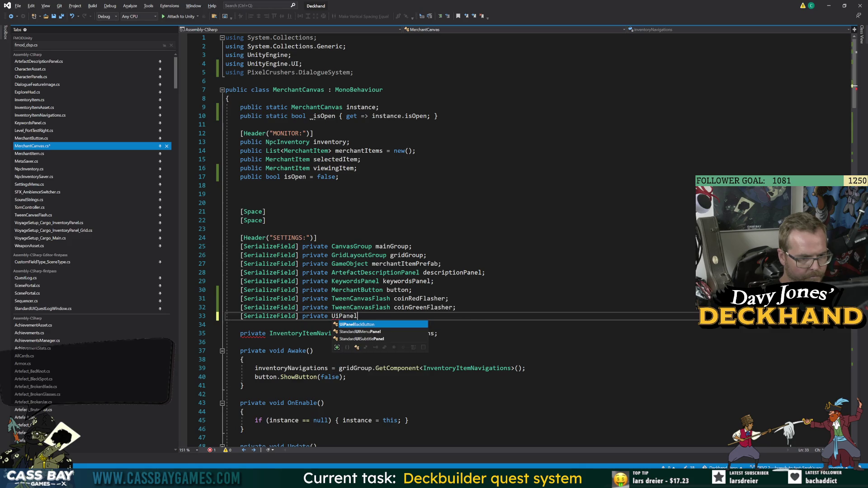
{"action": "double_click", "coordinate": [325, 73]}
{"action": "key", "text": "BackSpace"}
{"action": "key", "text": "BackSpace"}
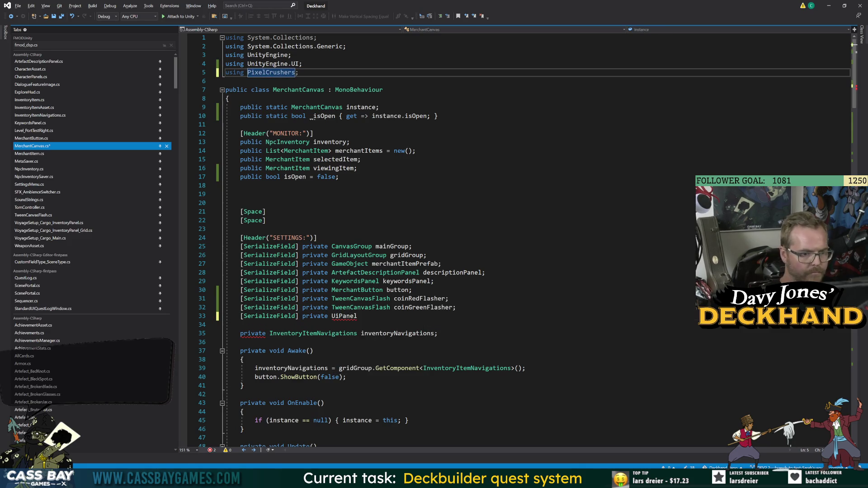
Step: Complete the field as 'UIPanel exitPanel;' and save MerchantCanvas.cs
{"action": "left_click", "coordinate": [357, 316]}
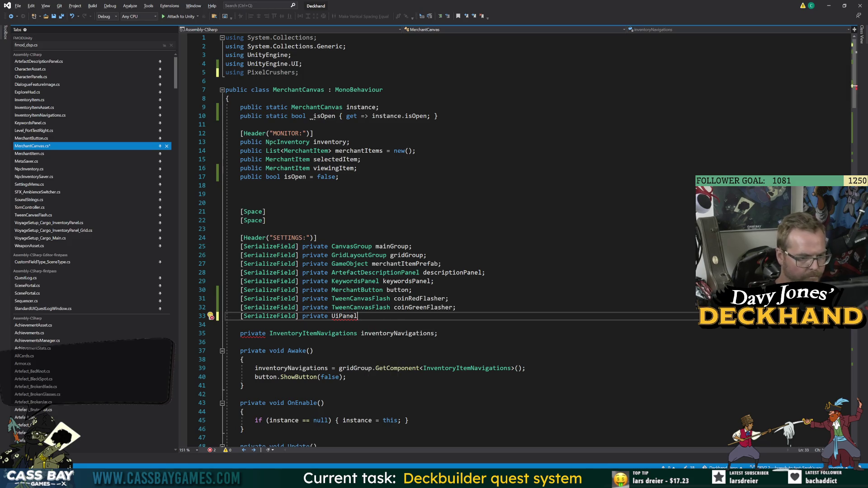
{"action": "key", "text": "BackSpace"}
{"action": "key", "text": "BackSpace"}
{"action": "key", "text": "BackSpace"}
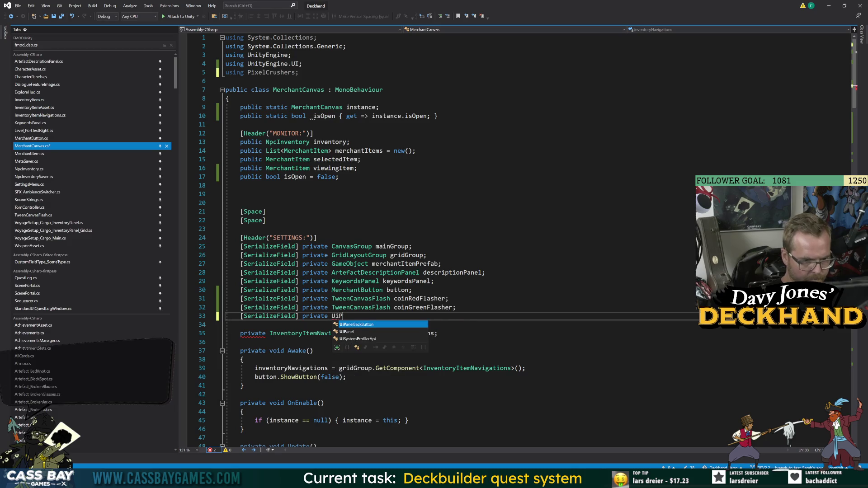
{"action": "key", "text": "Down"}
{"action": "key", "text": "Tab"}
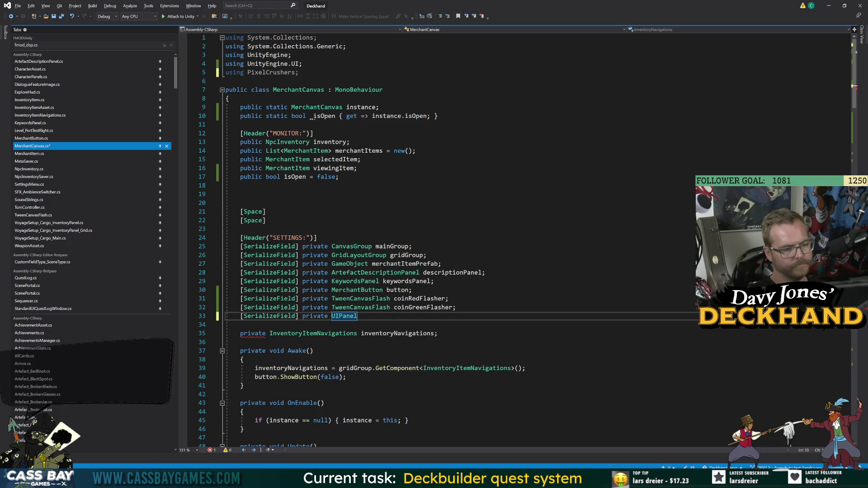
{"action": "type", "text": "exitPanel;"}
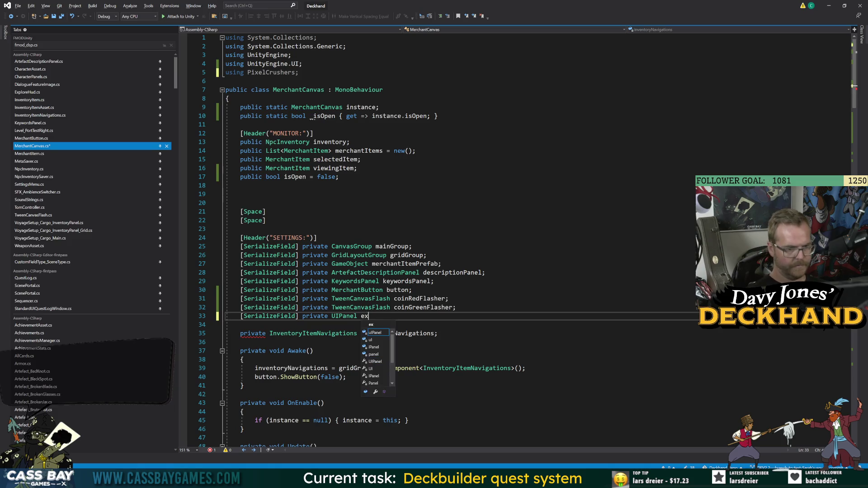
{"action": "key", "text": "ctrl+s"}
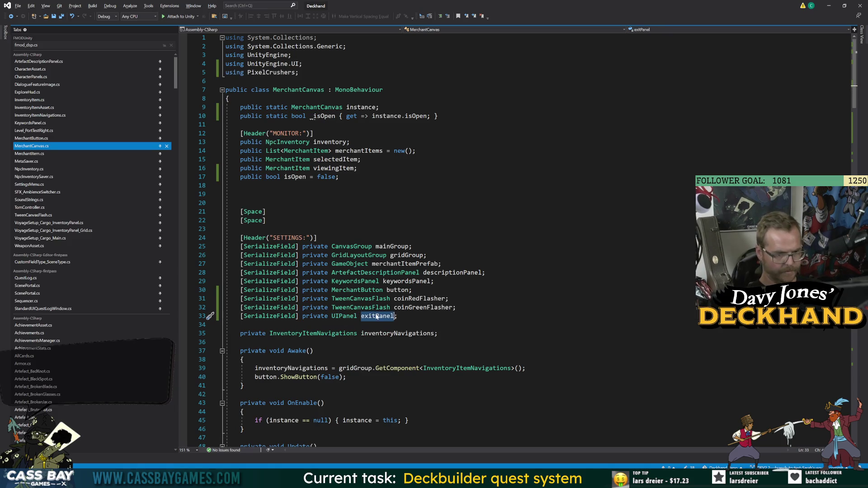
{"action": "key", "text": "Left"}
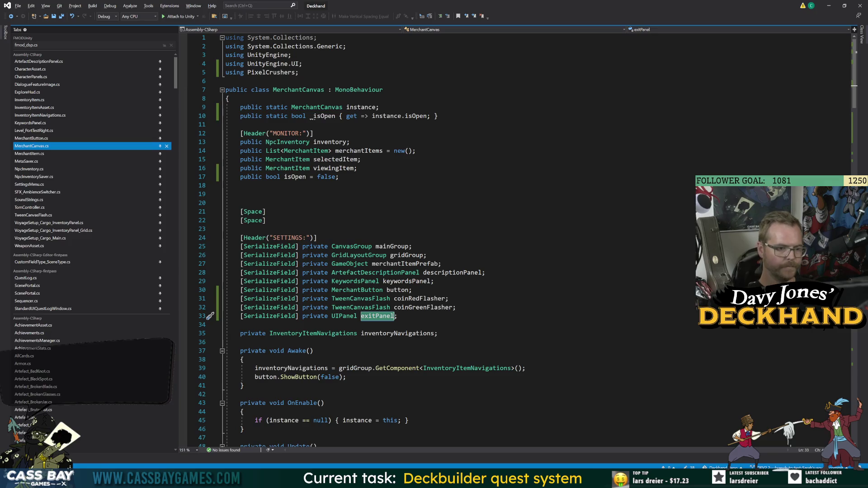
{"action": "key", "text": "alt+Tab"}
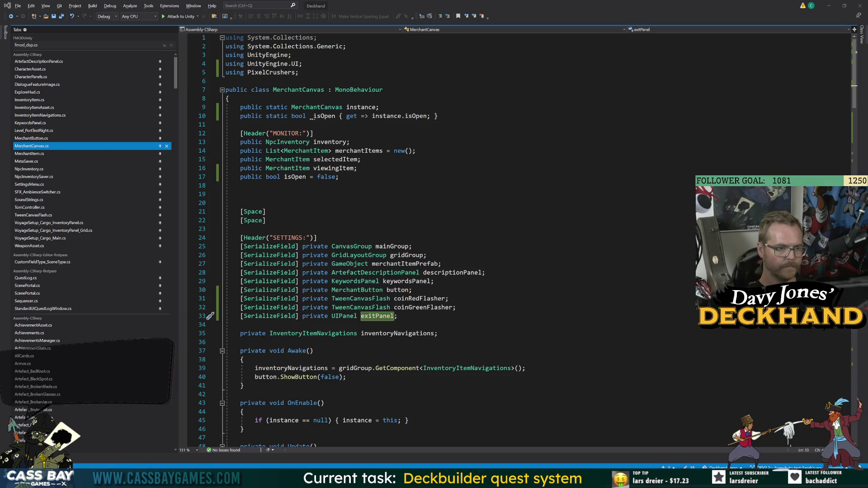
{"action": "scroll", "coordinate": [452, 240], "scroll_direction": "down", "scroll_amount": 20}
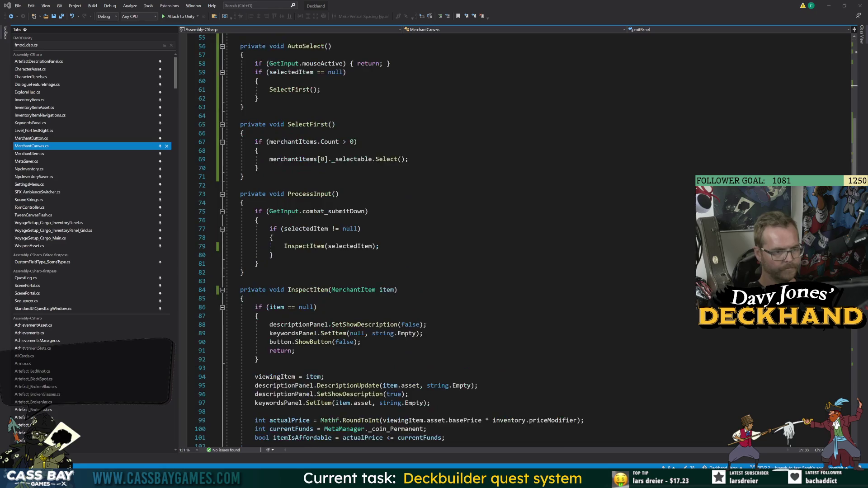
Step: In ProcessInput, call exitPanel.Open() when GetInput.combat_menuDown is pressed
{"action": "scroll", "coordinate": [452, 239], "scroll_direction": "up", "scroll_amount": 8}
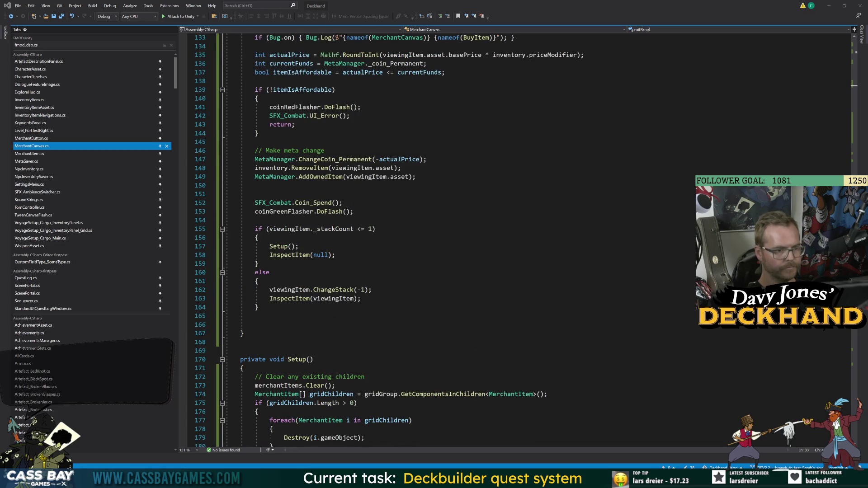
{"action": "scroll", "coordinate": [452, 240], "scroll_direction": "up", "scroll_amount": 20}
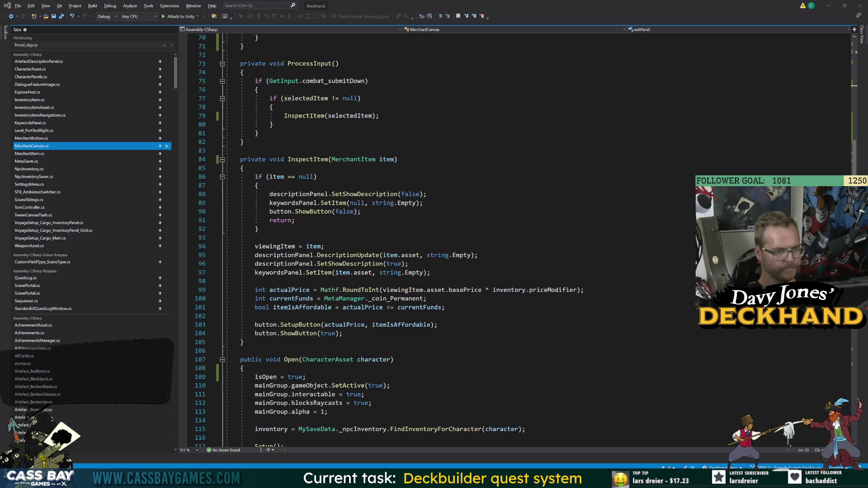
{"action": "scroll", "coordinate": [452, 240], "scroll_direction": "up", "scroll_amount": 7}
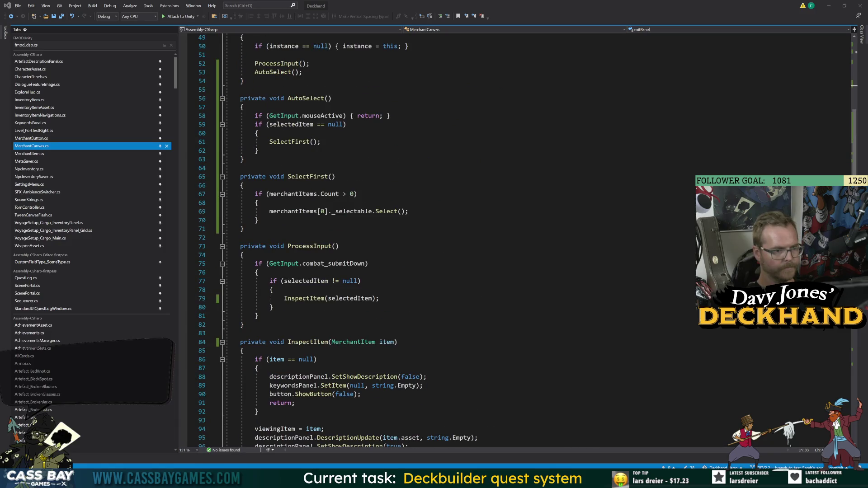
{"action": "left_click", "coordinate": [271, 315]}
{"action": "key", "text": "Return"}
{"action": "key", "text": "Return"}
{"action": "type", "text": "if (GetI"}
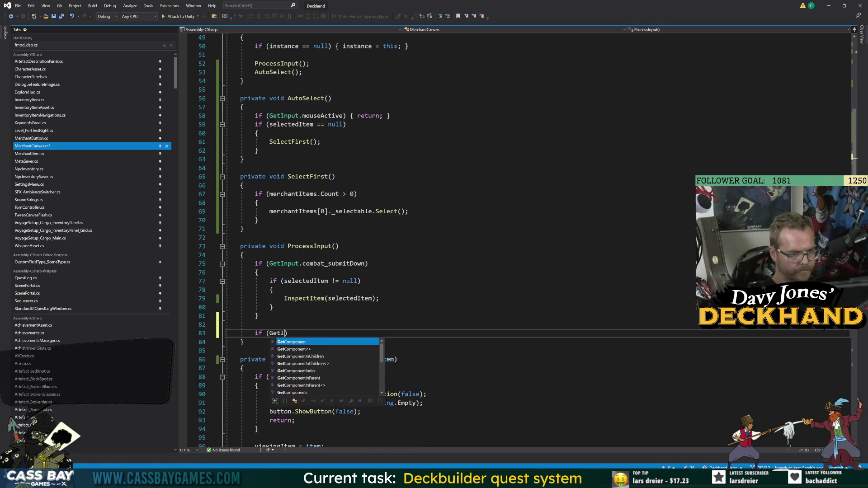
{"action": "type", "text": "nput.esc"}
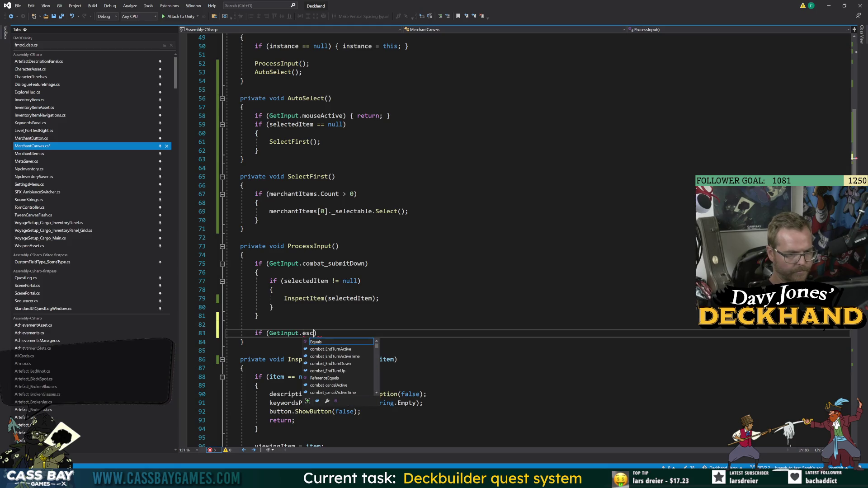
{"action": "key", "text": "BackSpace"}
{"action": "key", "text": "BackSpace"}
{"action": "key", "text": "BackSpace"}
{"action": "type", "text": "men"}
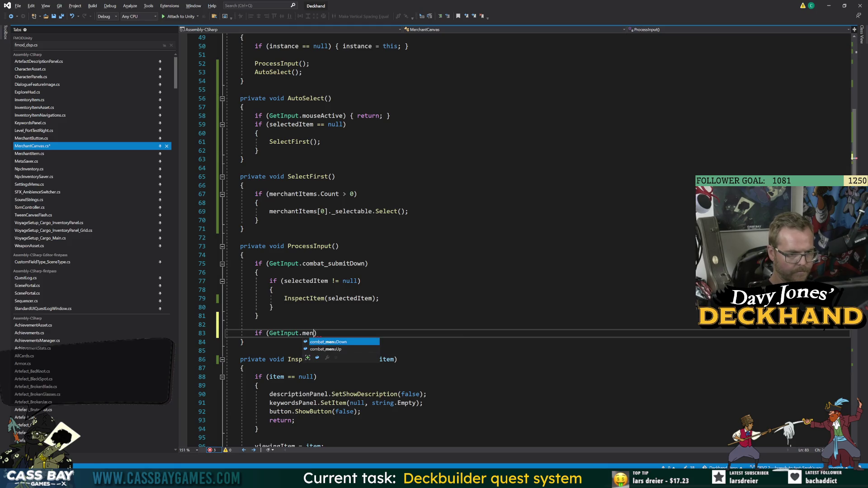
{"action": "key", "text": "Tab"}
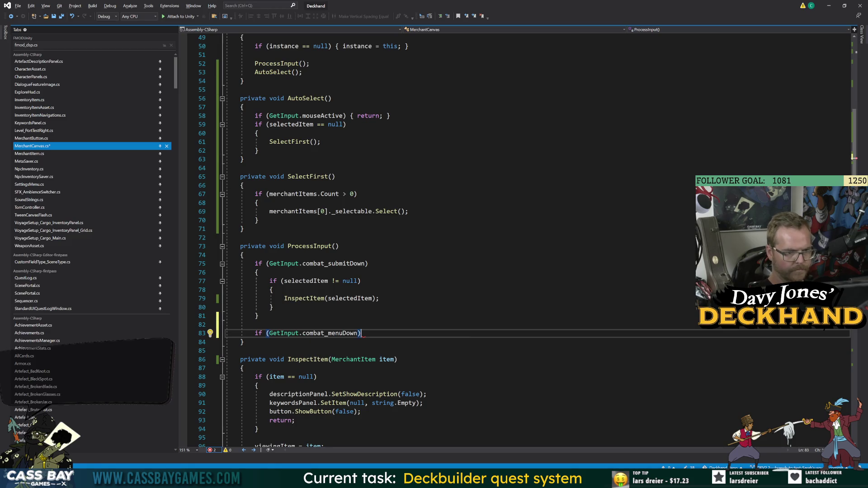
{"action": "key", "text": "Return"}
{"action": "type", "text": "{"}
{"action": "key", "text": "Return"}
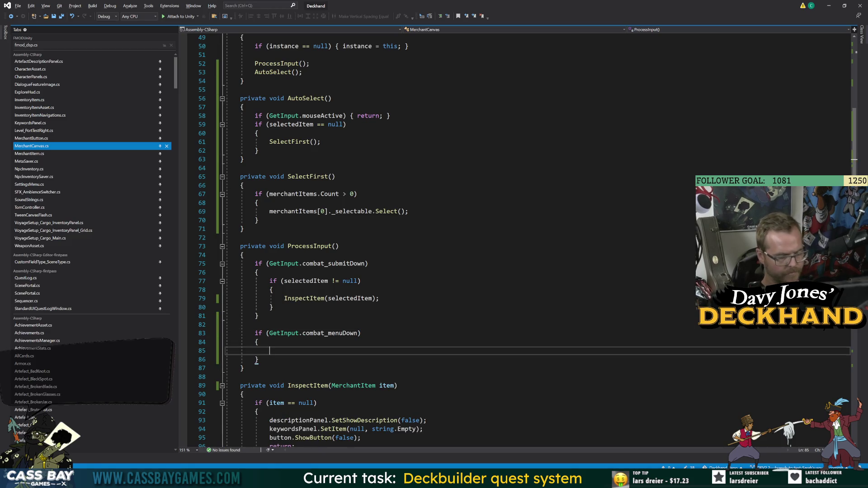
{"action": "type", "text": "exitPanel.op"}
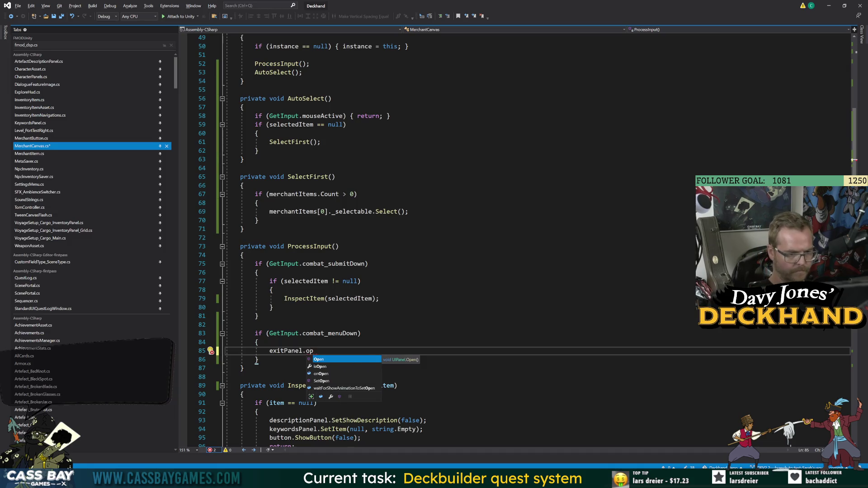
{"action": "key", "text": "Tab"}
{"action": "type", "text": "();"}
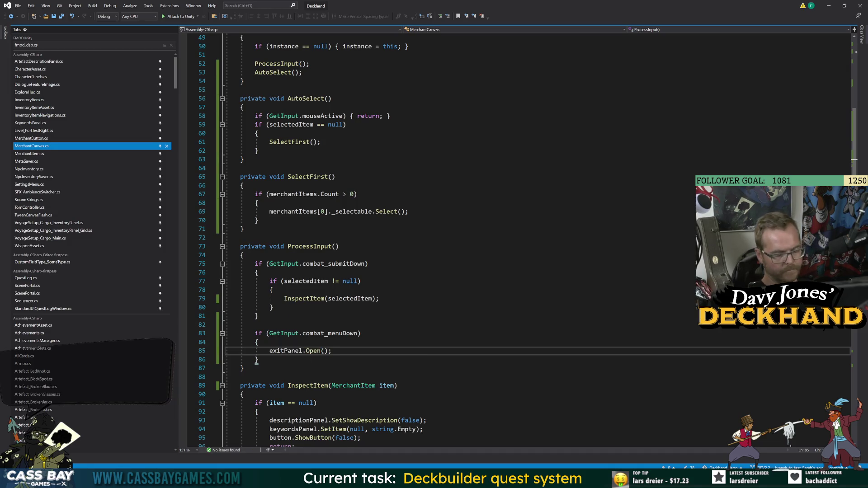
Step: Add '&& !exitPanel.isOpen' to the line 83 condition
{"action": "left_click", "coordinate": [358, 333]}
{"action": "type", "text": "&& !e"}
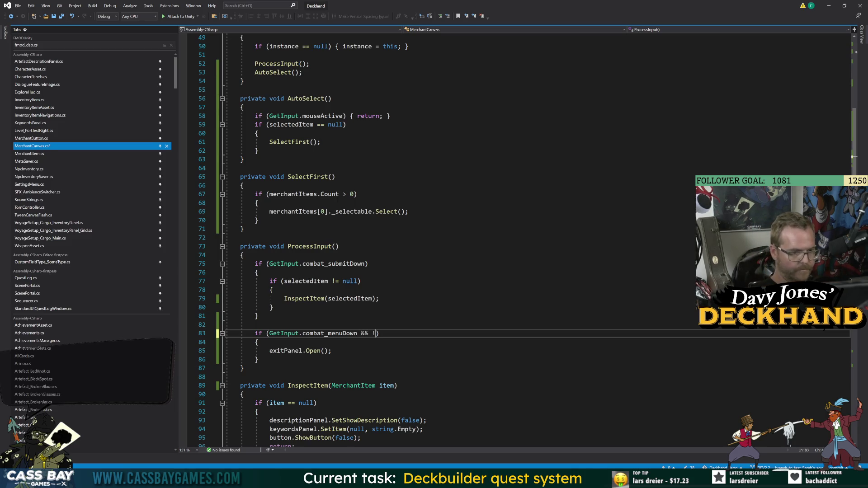
{"action": "type", "text": "xitP"}
{"action": "key", "text": "Tab"}
{"action": "type", "text": ".is"}
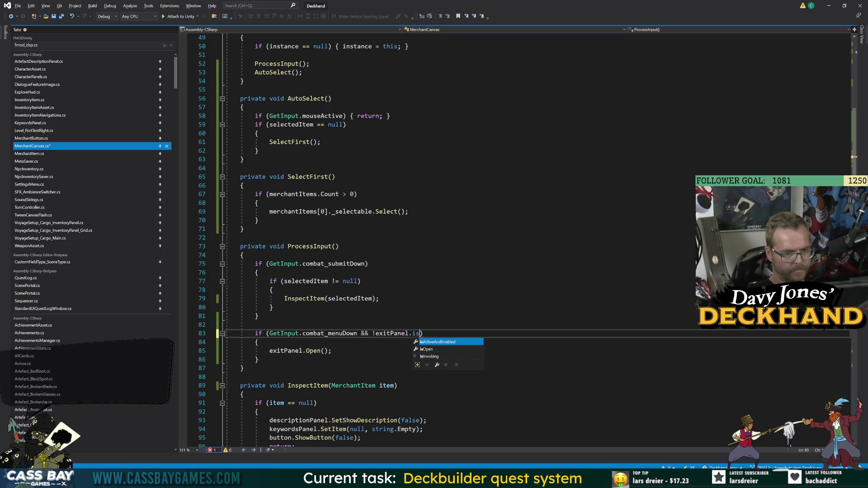
{"action": "type", "text": "O"}
{"action": "key", "text": "Tab"}
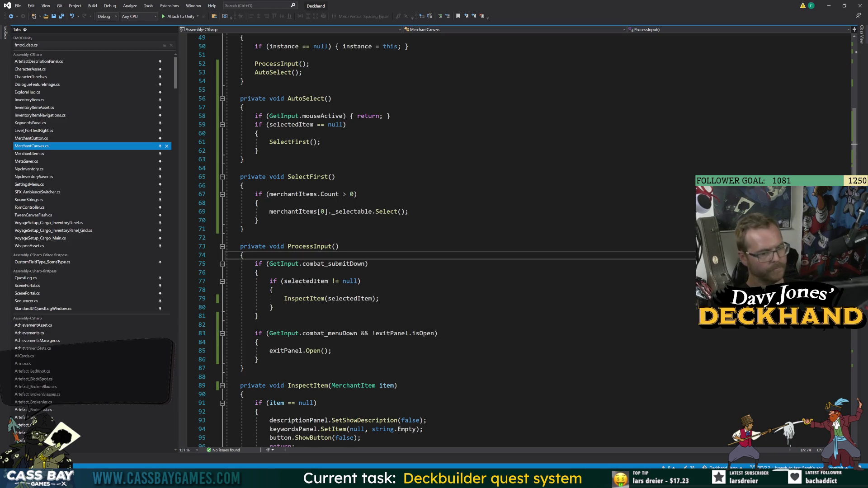
{"action": "left_click", "coordinate": [258, 359]}
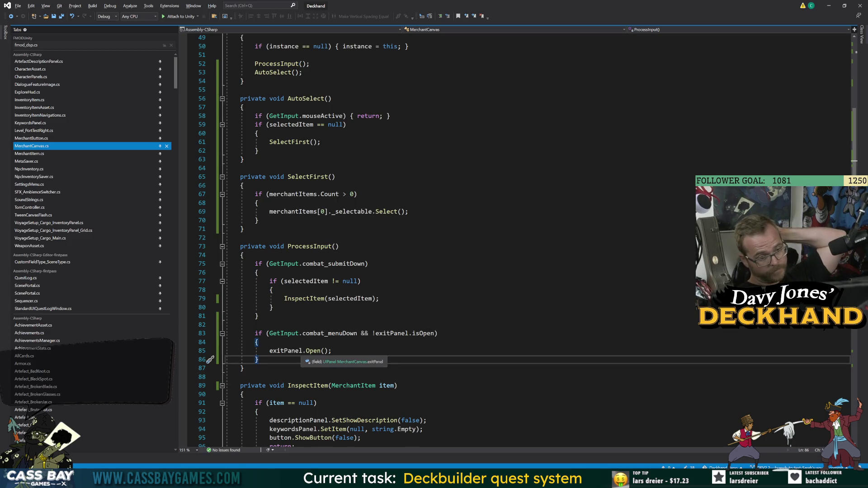
{"action": "scroll", "coordinate": [434, 240], "scroll_direction": "up", "scroll_amount": 6}
{"action": "scroll", "coordinate": [434, 240], "scroll_direction": "up", "scroll_amount": 2}
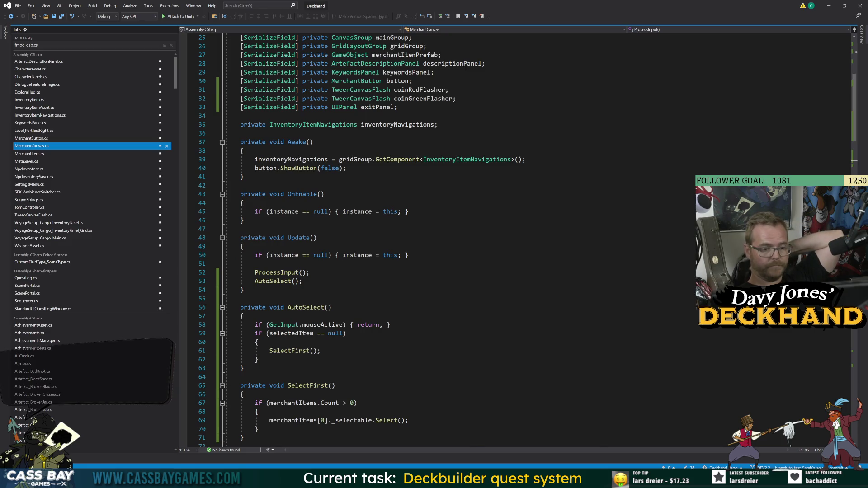
{"action": "mouse_move", "coordinate": [525, 479]}
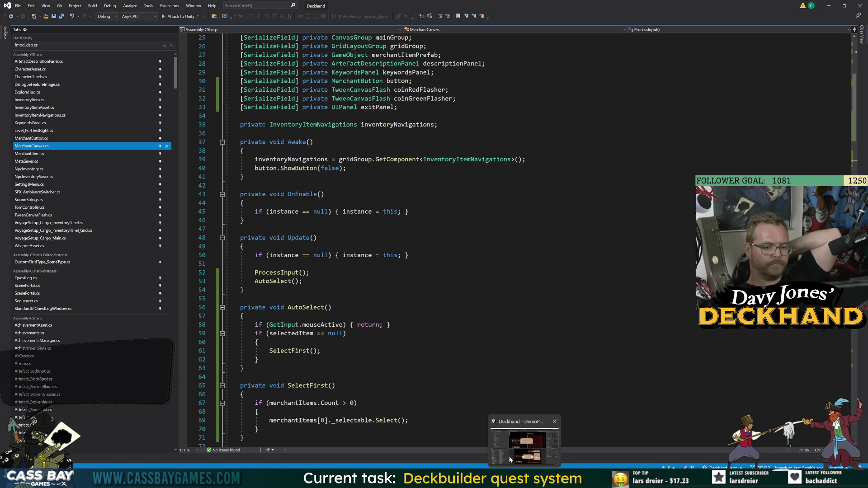
Step: Drag Leave Merchant Panel into Merchant Canvas's Exit Panel field and start Play mode
{"action": "left_click", "coordinate": [509, 457]}
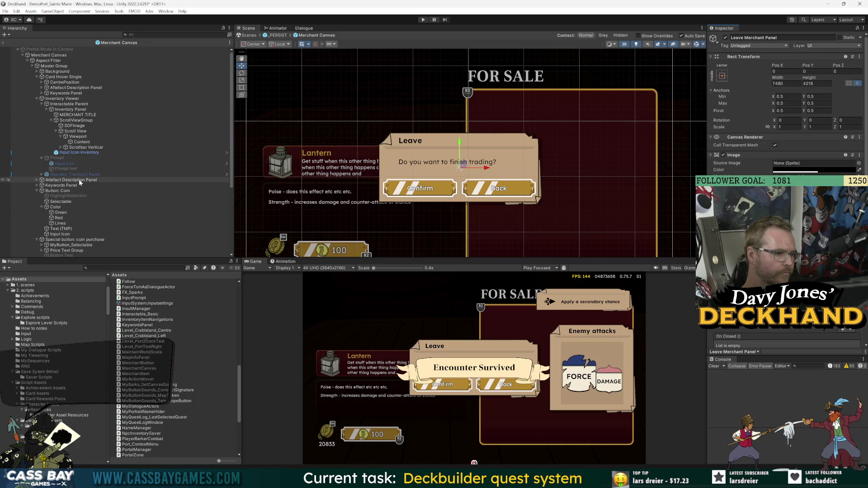
{"action": "left_click", "coordinate": [49, 55]}
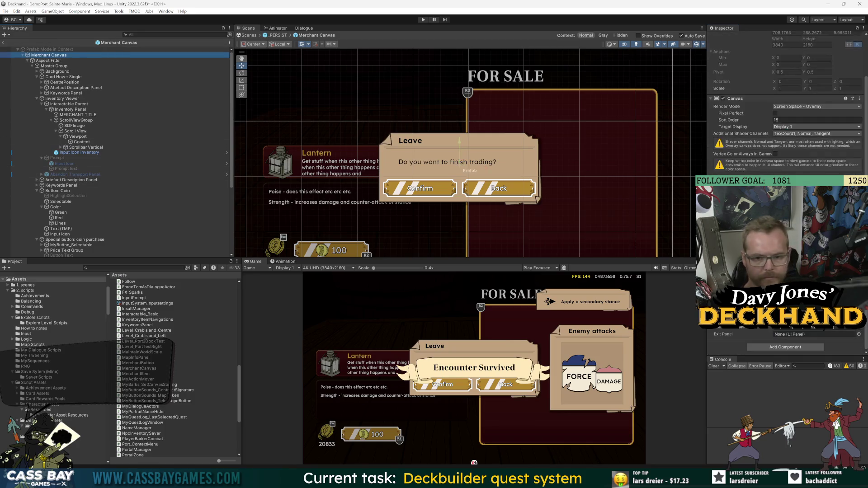
{"action": "scroll", "coordinate": [54, 240], "scroll_direction": "down", "scroll_amount": 5}
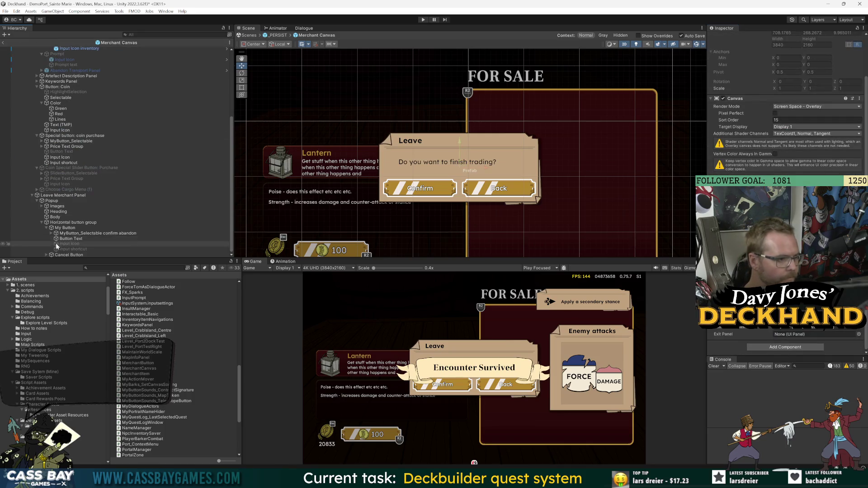
{"action": "left_click_drag", "start_coordinate": [63, 196], "coordinate": [790, 338]}
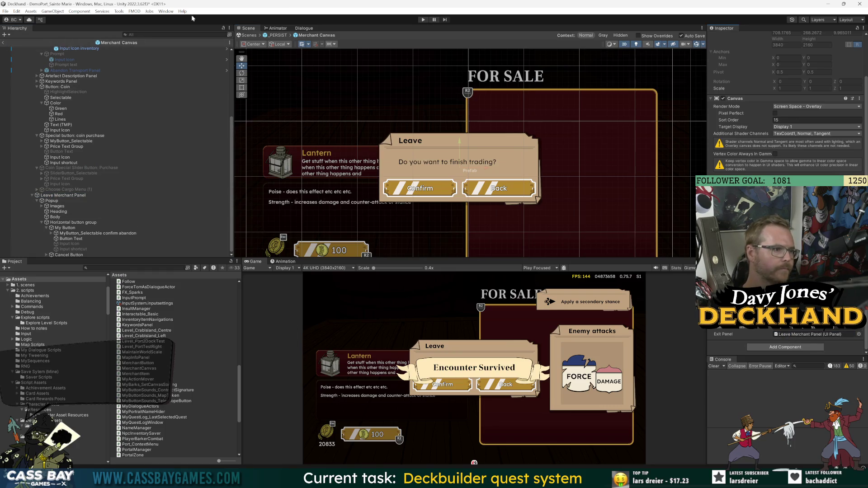
{"action": "left_click", "coordinate": [423, 20]}
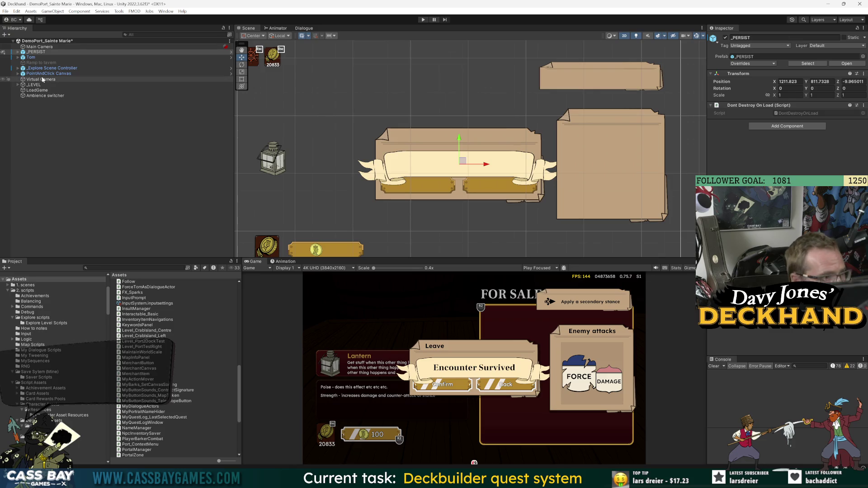
Step: Deactivate the Leave Merchant Panel inside the Merchant Canvas prefab, opened via _PERSIST, then exit prefab mode
{"action": "left_click", "coordinate": [847, 63]}
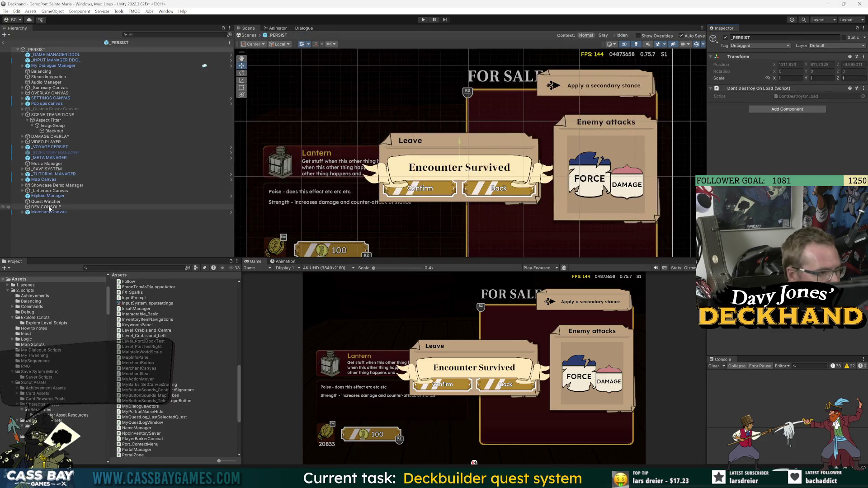
{"action": "left_click", "coordinate": [194, 212]}
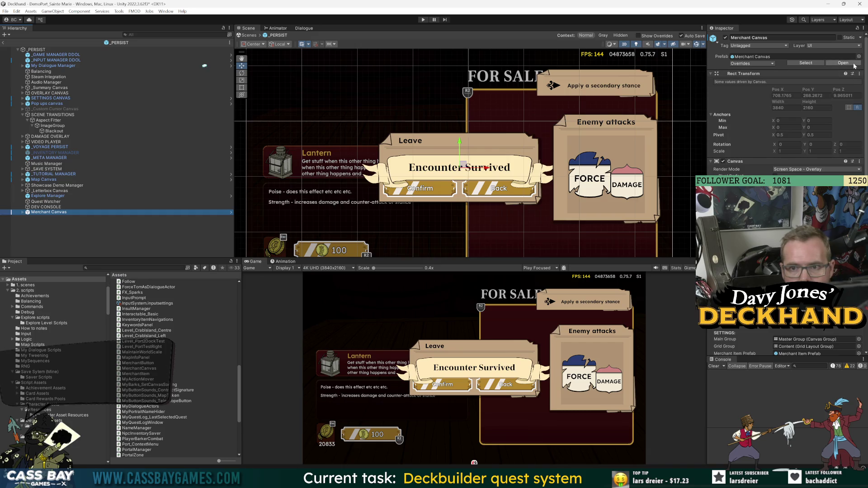
{"action": "left_click", "coordinate": [230, 212]}
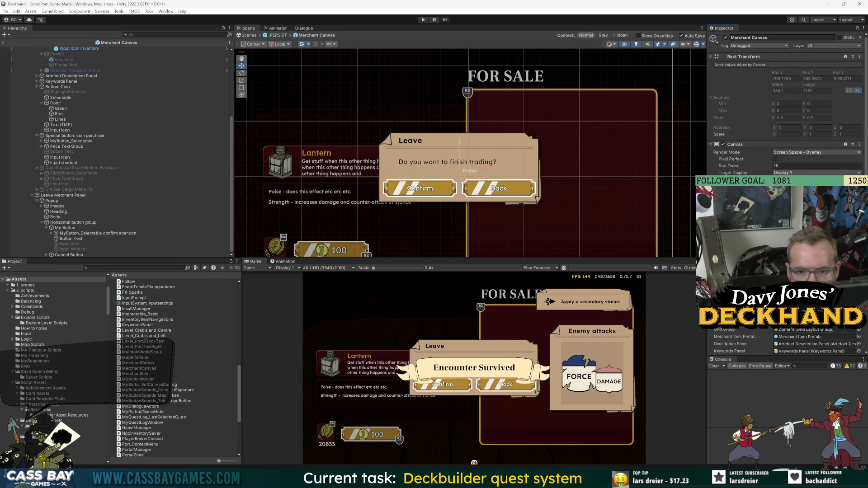
{"action": "left_click", "coordinate": [63, 195]}
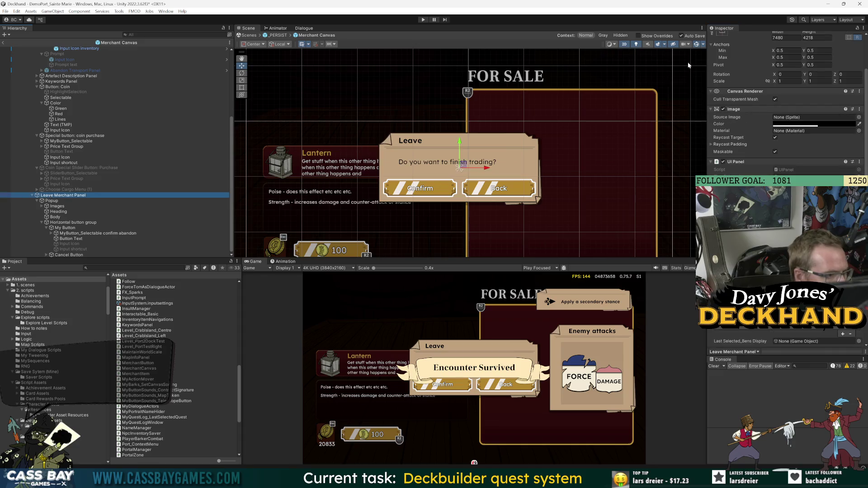
{"action": "scroll", "coordinate": [740, 82], "scroll_direction": "up", "scroll_amount": 3}
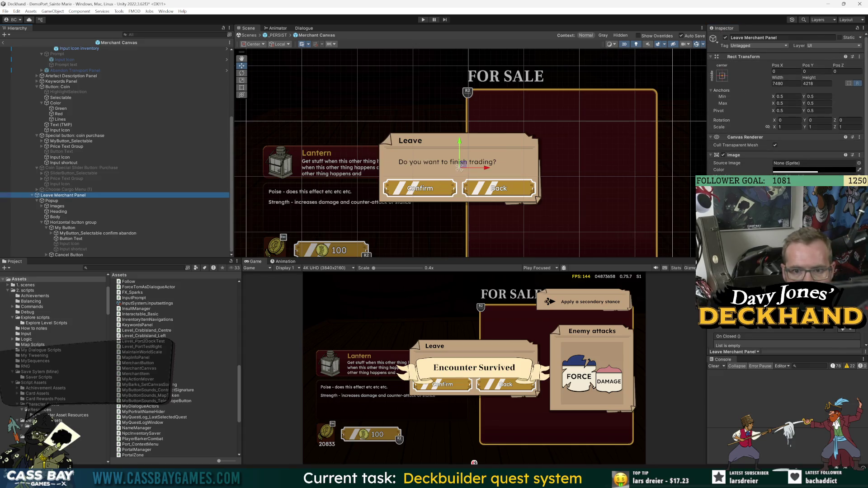
{"action": "scroll", "coordinate": [785, 104], "scroll_direction": "down", "scroll_amount": 5}
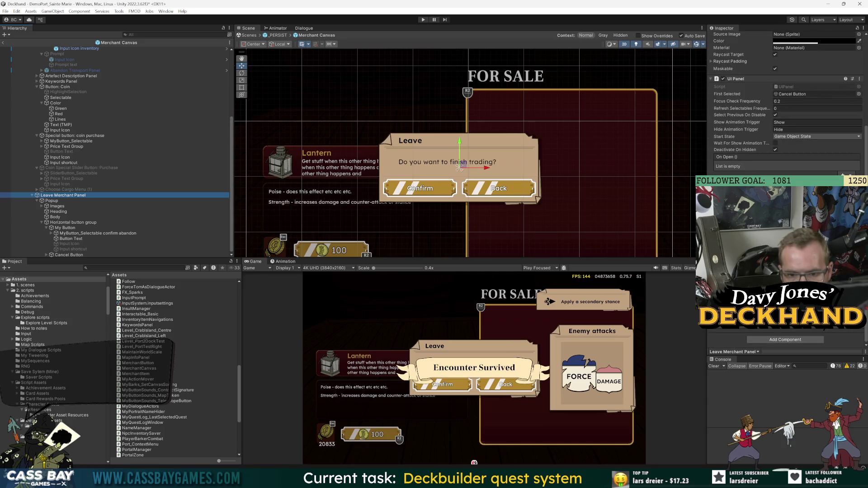
{"action": "scroll", "coordinate": [769, 91], "scroll_direction": "up", "scroll_amount": 5}
{"action": "left_click", "coordinate": [725, 38]}
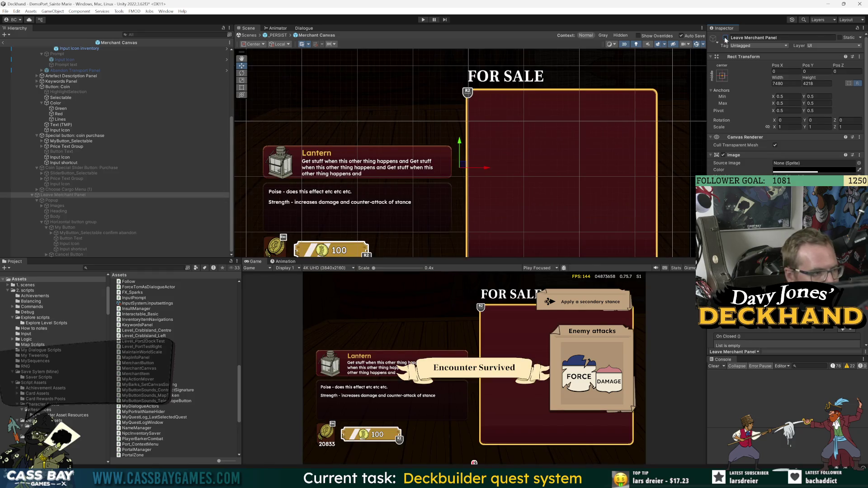
{"action": "left_click", "coordinate": [3, 43]}
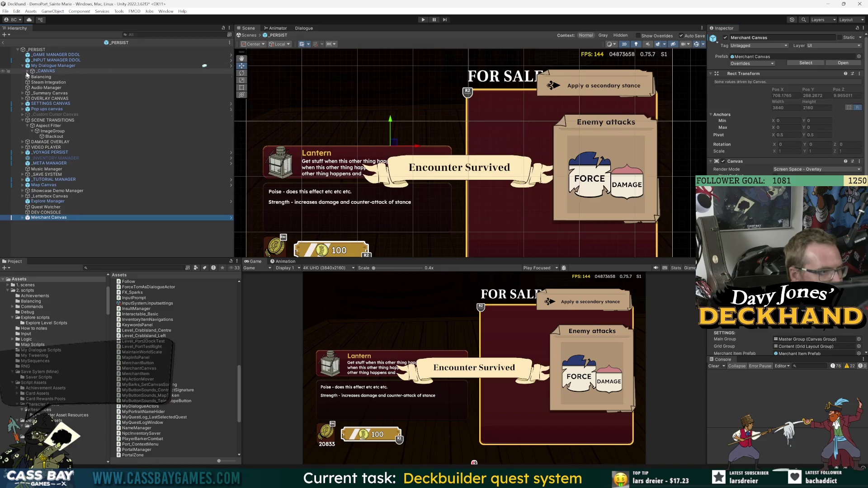
Step: Open the Quest Log Window prefab under _CANVAS, inspect its Abandon Transport Panel, and start Play
{"action": "left_click", "coordinate": [27, 71]}
{"action": "left_click", "coordinate": [54, 82]}
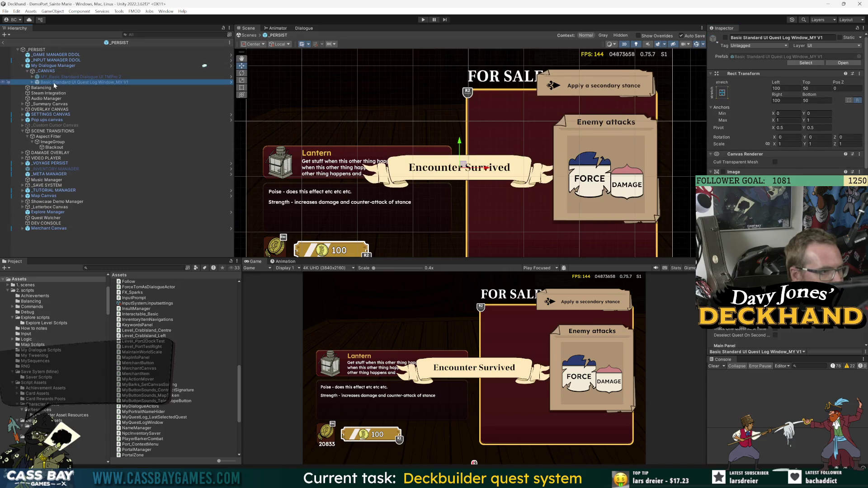
{"action": "double_click", "coordinate": [55, 83]}
{"action": "scroll", "coordinate": [88, 221], "scroll_direction": "down", "scroll_amount": 5}
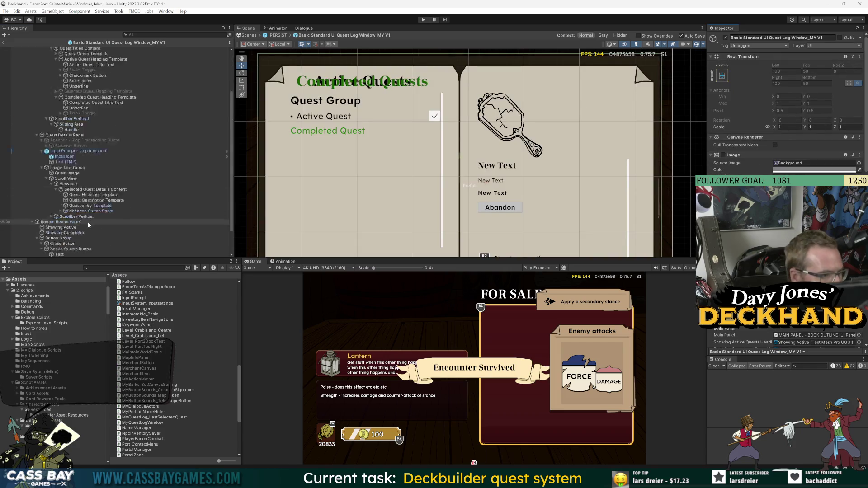
{"action": "left_click", "coordinate": [52, 233]}
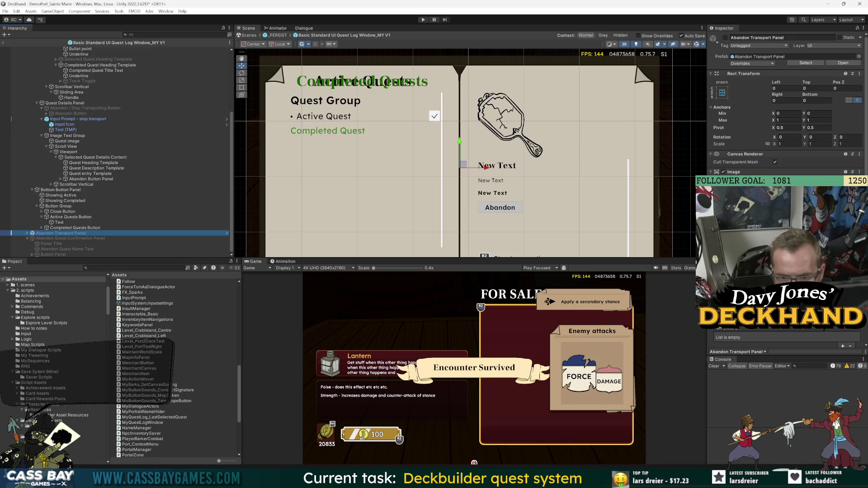
{"action": "left_click", "coordinate": [424, 20]}
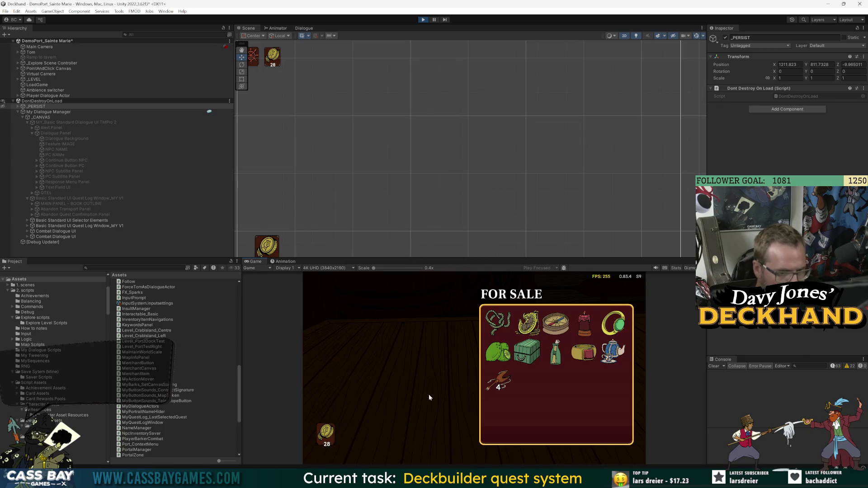
Step: Bring up the Leave popup with Escape and arrow between Confirm, Back and the shop items
{"action": "mouse_move", "coordinate": [493, 360]}
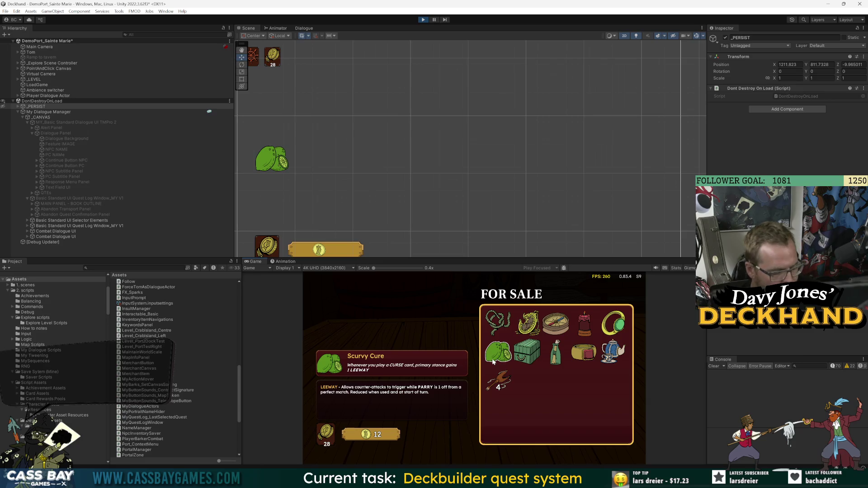
{"action": "key", "text": "Escape"}
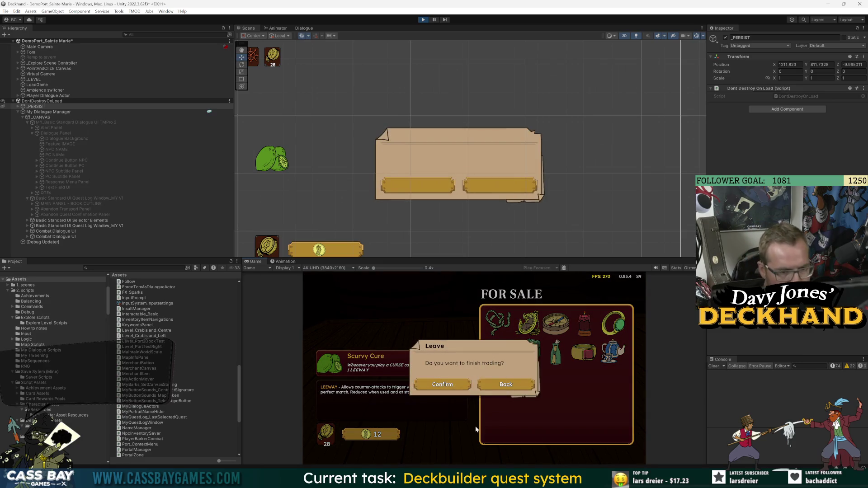
{"action": "key", "text": "Right"}
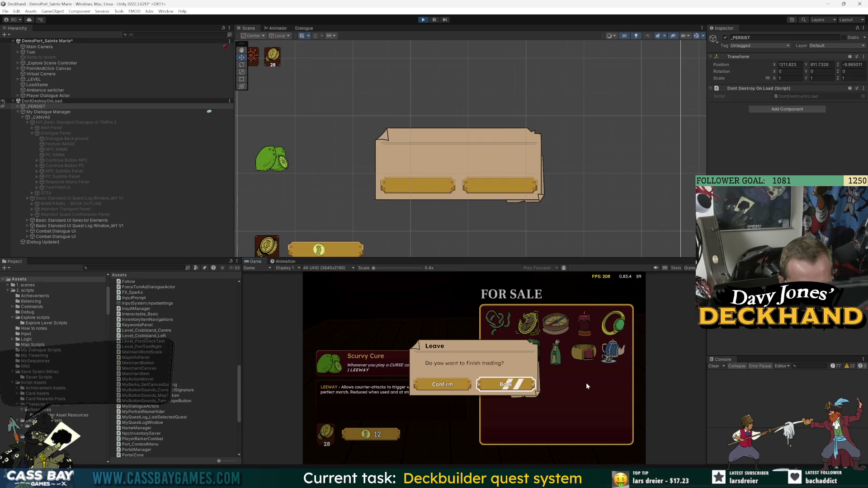
{"action": "key", "text": "Up"}
{"action": "key", "text": "Left"}
{"action": "key", "text": "Left"}
{"action": "key", "text": "Right"}
{"action": "key", "text": "Left"}
{"action": "key", "text": "Right"}
{"action": "key", "text": "Left"}
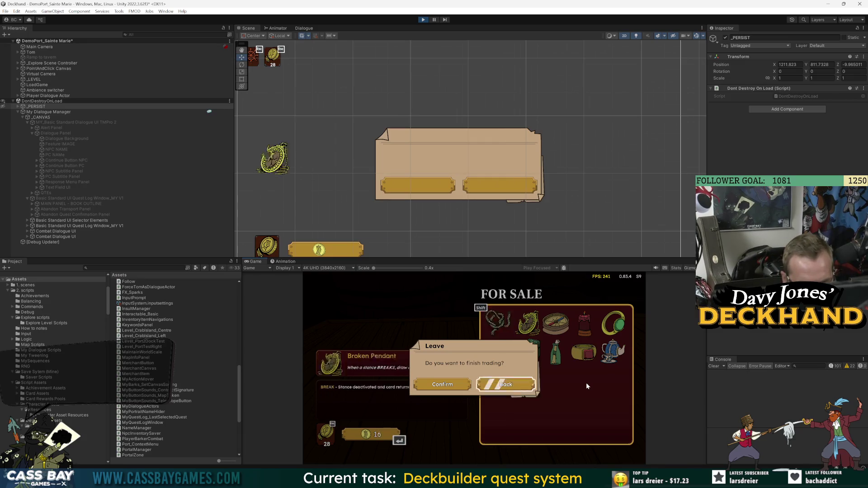
{"action": "key", "text": "Right"}
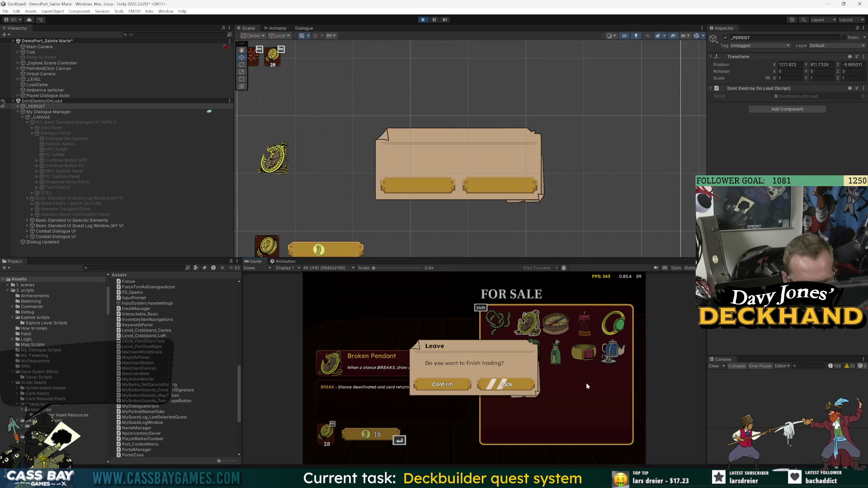
{"action": "key", "text": "Left"}
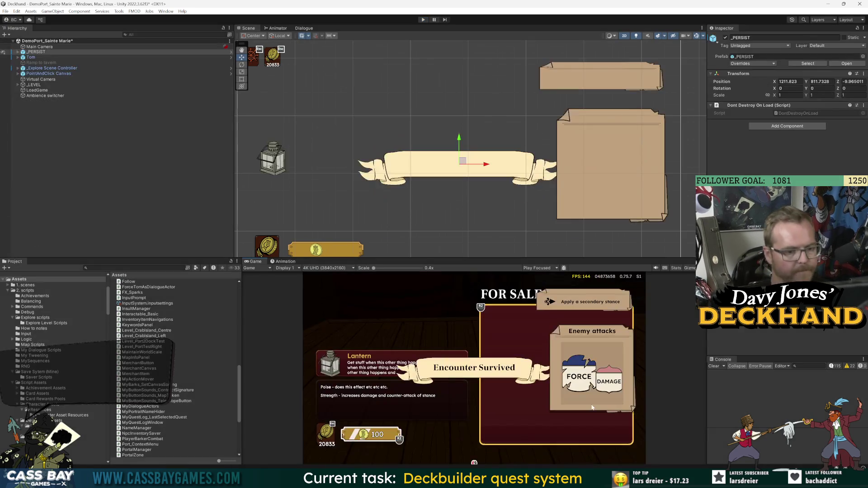
Step: Open _PERSIST, then open the Merchant Canvas prefab for editing and select its root
{"action": "double_click", "coordinate": [36, 52]}
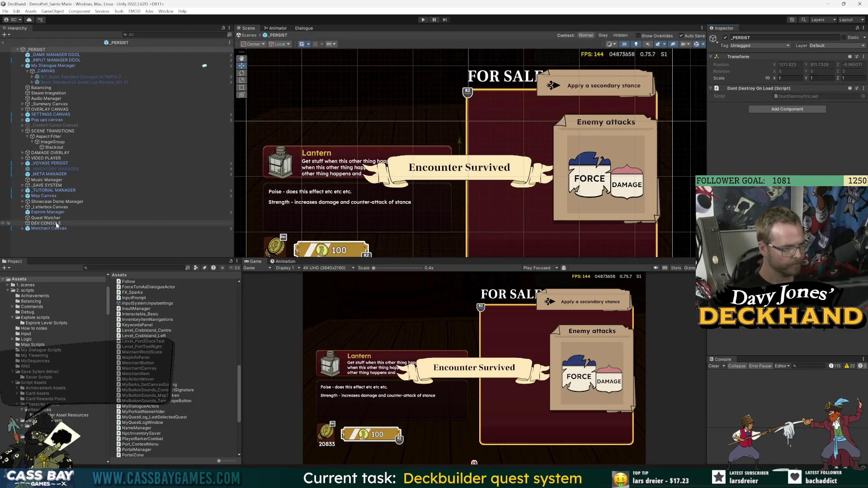
{"action": "left_click", "coordinate": [54, 229]}
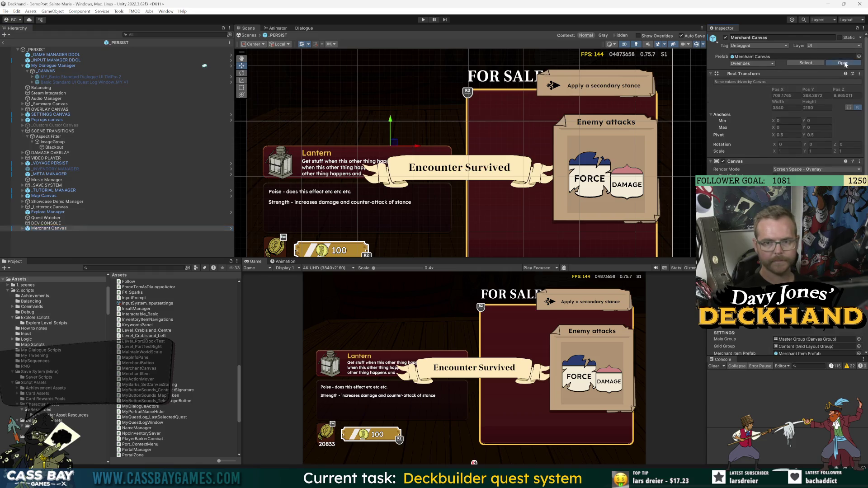
{"action": "double_click", "coordinate": [49, 228]}
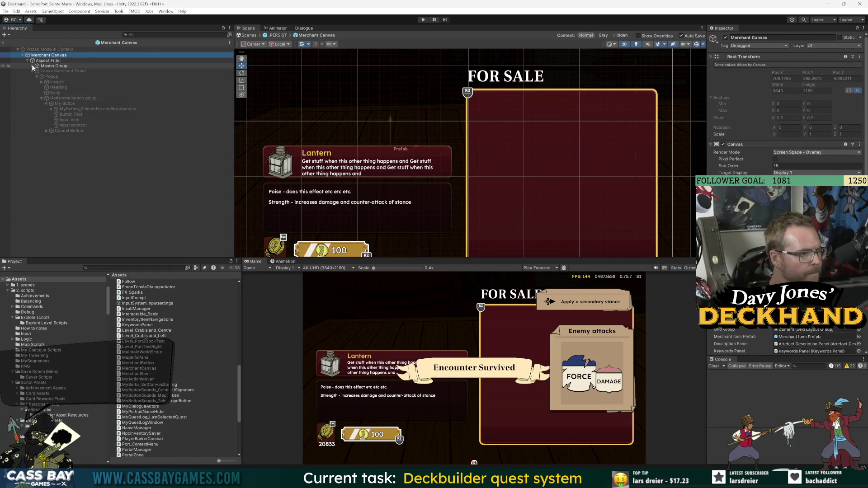
{"action": "left_click", "coordinate": [68, 55]}
Step: Collapse the Master Group's children: Card Hover Single, Inventory Viewer, Button: Coin and the coin purchase button
{"action": "left_click", "coordinate": [31, 66]}
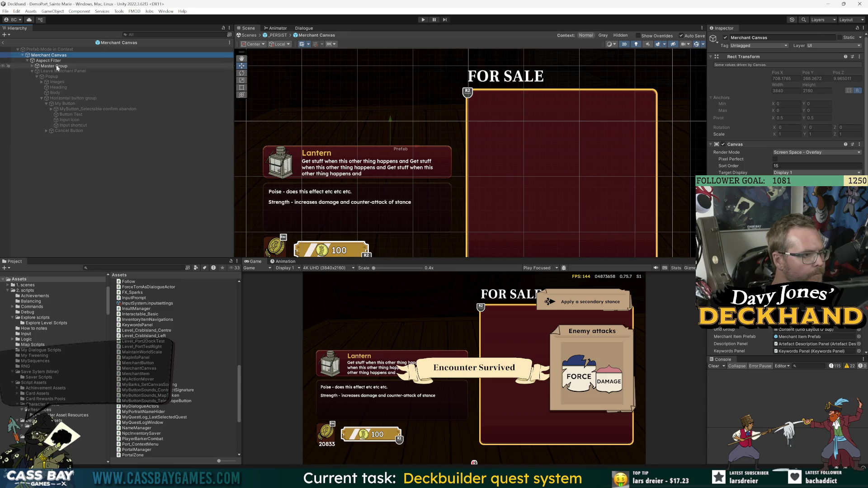
{"action": "left_click", "coordinate": [36, 66]}
{"action": "left_click", "coordinate": [32, 66]}
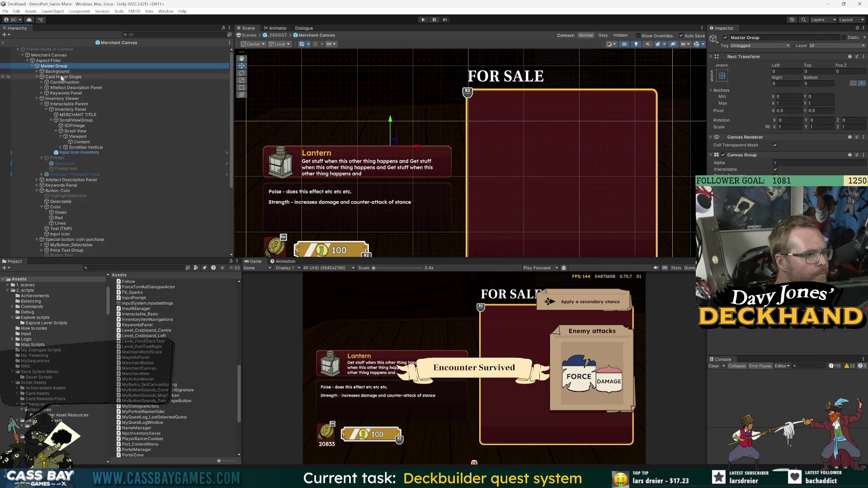
{"action": "left_click", "coordinate": [37, 98]}
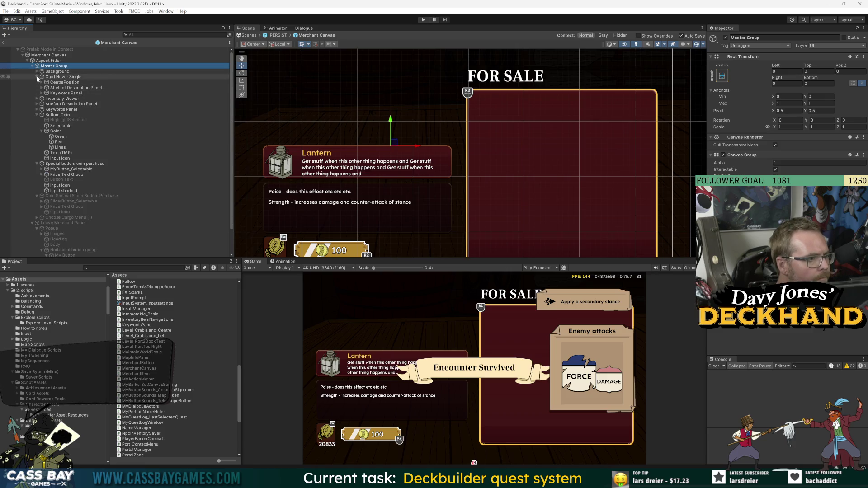
{"action": "left_click", "coordinate": [37, 77]}
{"action": "left_click", "coordinate": [36, 99]}
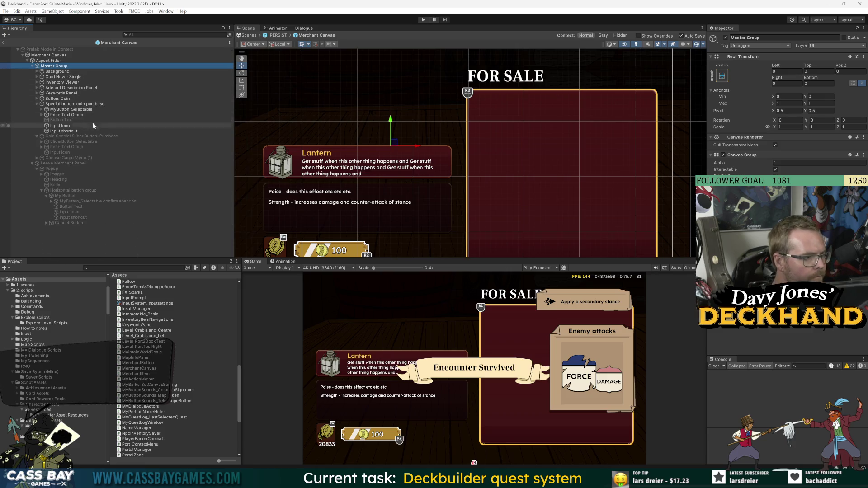
{"action": "left_click", "coordinate": [37, 104]}
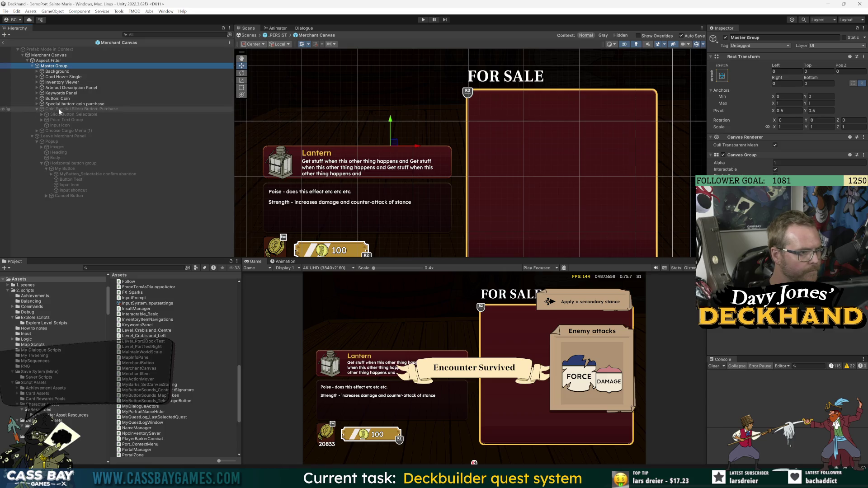
Step: Inspect Leave Merchant Panel, then select and expand Inventory Viewer and begin adding a component
{"action": "left_click", "coordinate": [63, 136]}
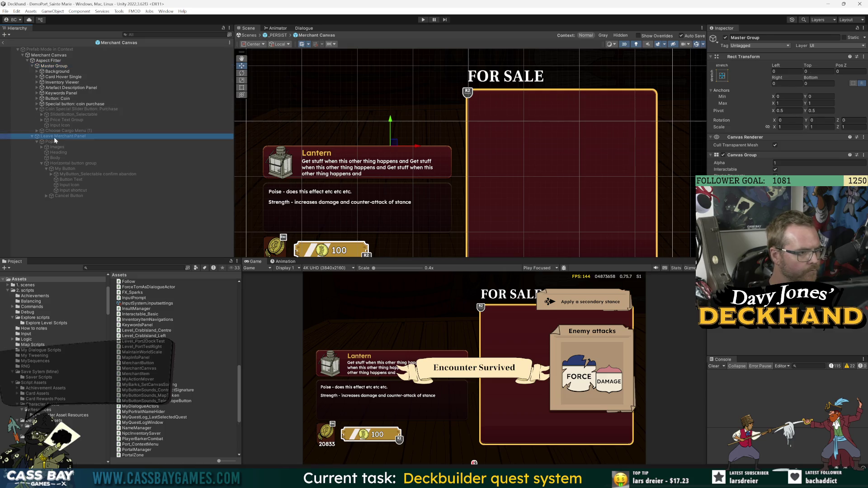
{"action": "left_click", "coordinate": [60, 82]}
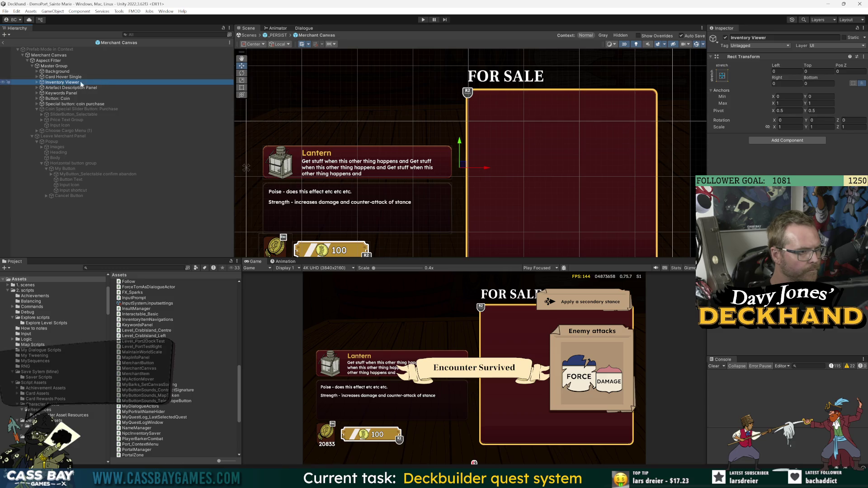
{"action": "left_click", "coordinate": [37, 82]}
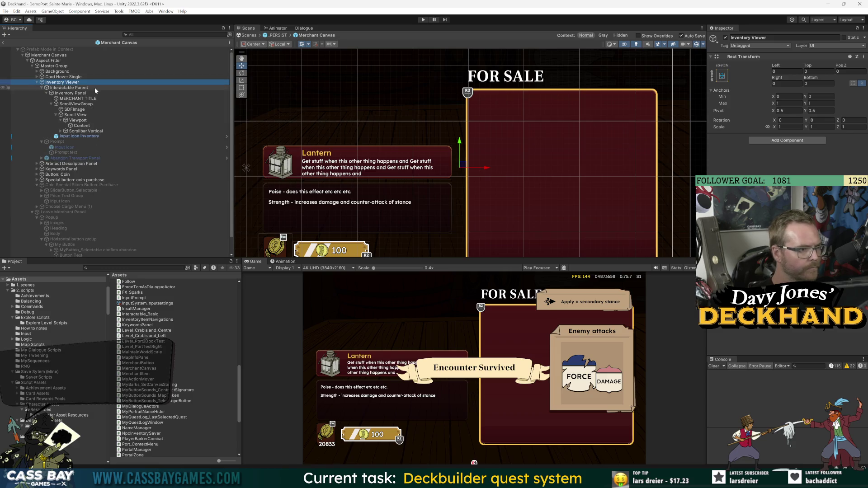
{"action": "left_click", "coordinate": [803, 141]}
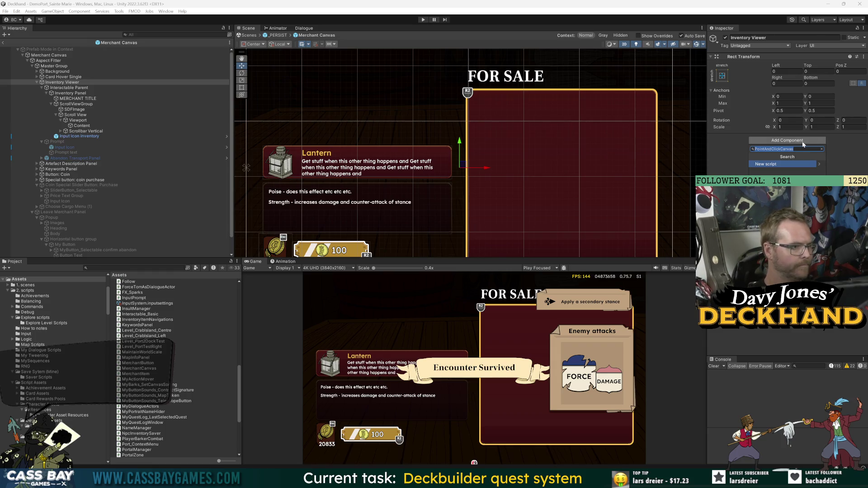
Step: Add a UI Panel component to the Inventory Viewer through a 'panel' search, then run the game
{"action": "key", "text": "Escape"}
{"action": "left_click", "coordinate": [37, 82]}
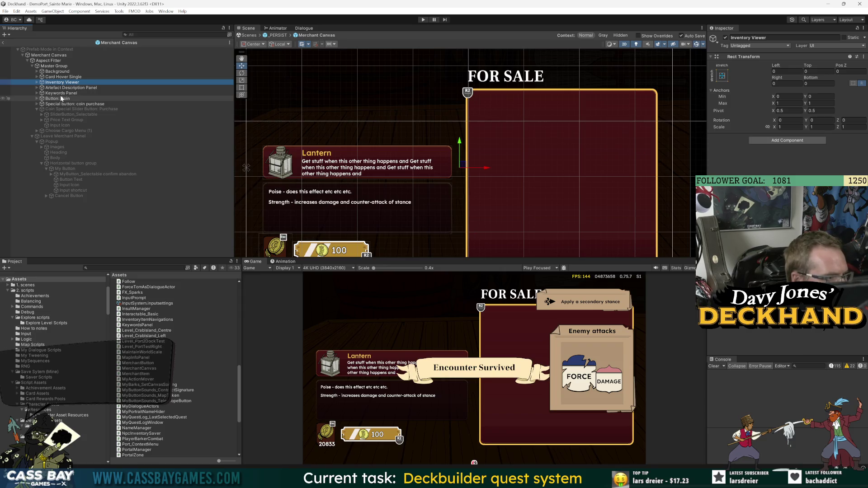
{"action": "left_click", "coordinate": [36, 83]}
{"action": "left_click", "coordinate": [37, 82]}
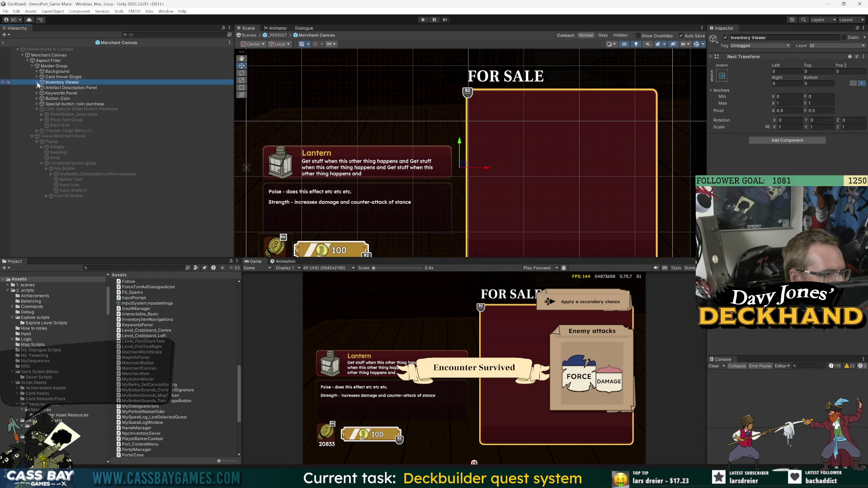
{"action": "left_click", "coordinate": [790, 141]}
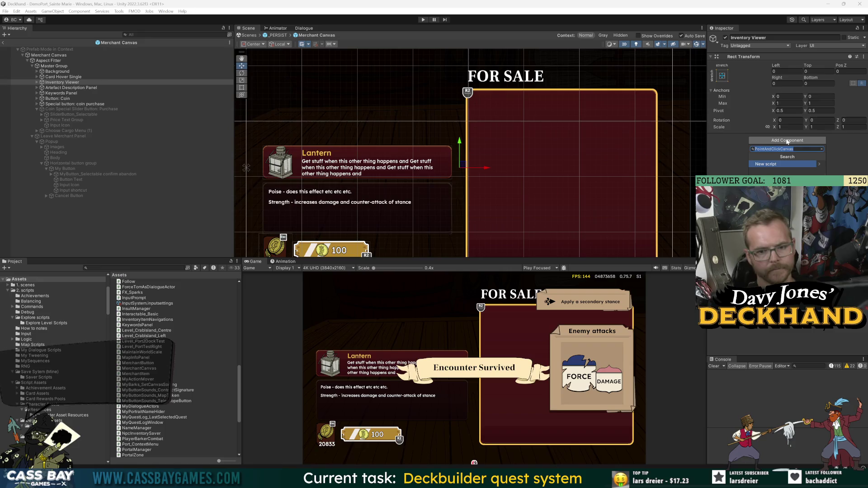
{"action": "type", "text": "panel"}
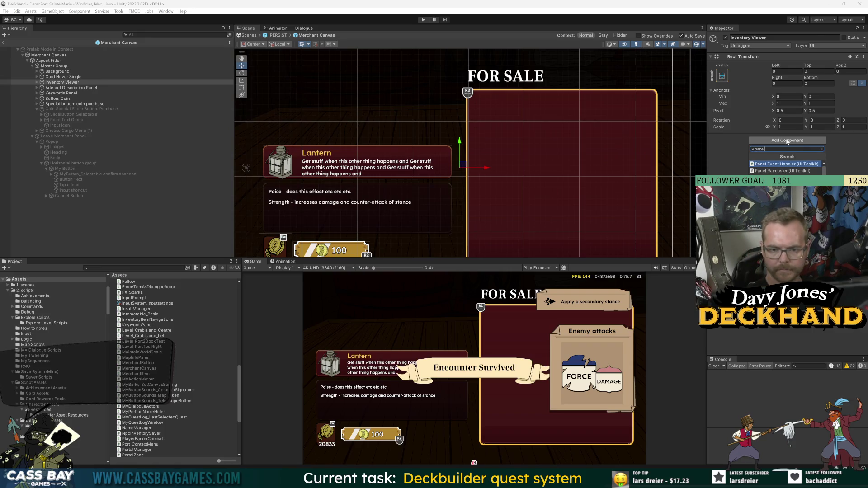
{"action": "type", "text": "nel"}
{"action": "key", "text": "Return"}
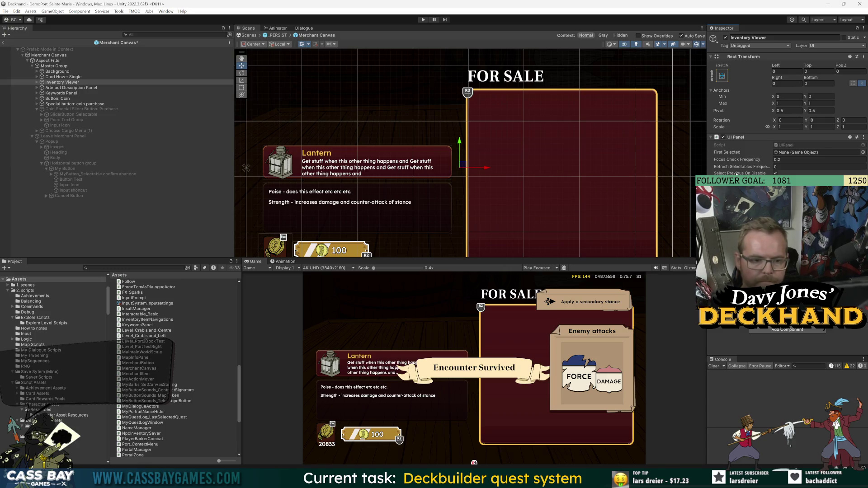
{"action": "left_click", "coordinate": [422, 20]}
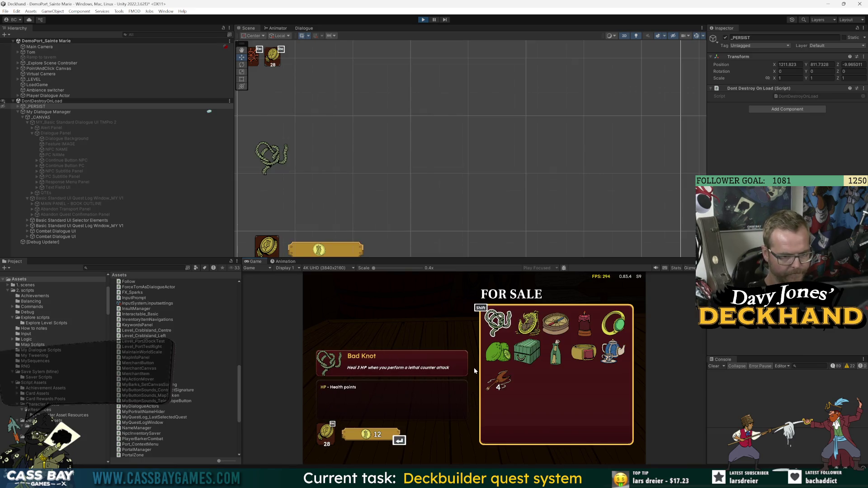
Step: Move the shop selection right, then inspect the PointAndClick Canvas and _LEVEL objects
{"action": "key", "text": "Right"}
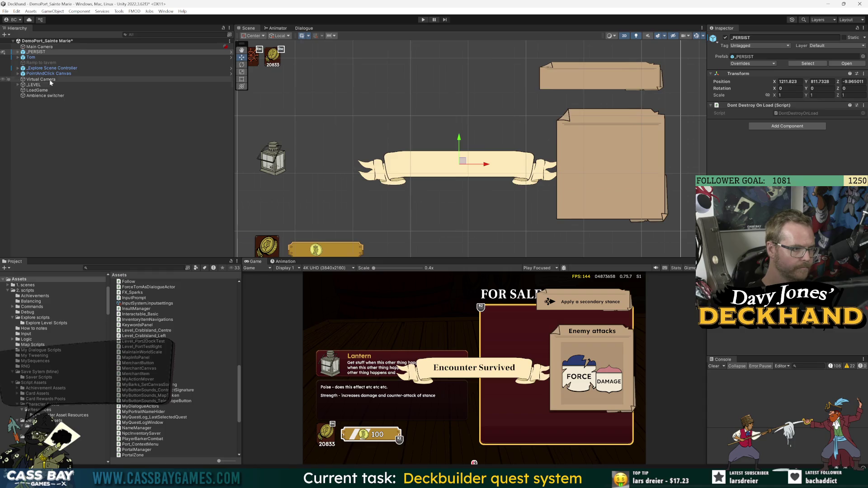
{"action": "left_click", "coordinate": [30, 76]}
{"action": "left_click", "coordinate": [18, 73]}
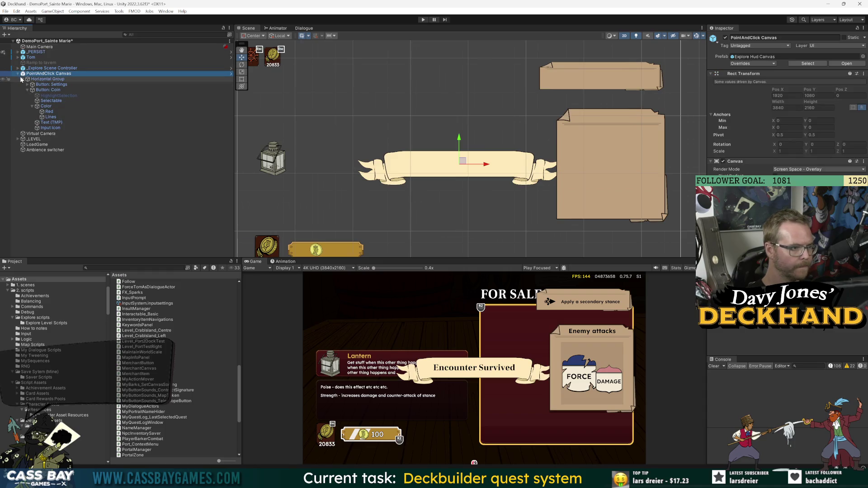
{"action": "left_click", "coordinate": [18, 75]}
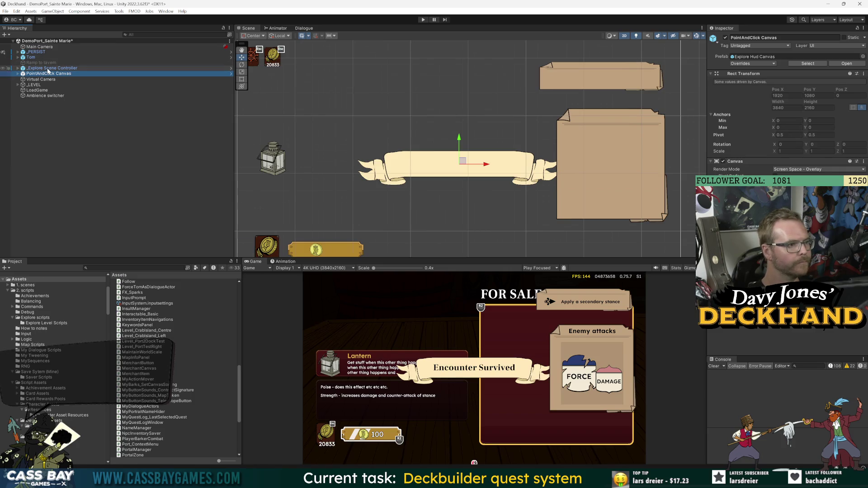
{"action": "left_click", "coordinate": [17, 74]}
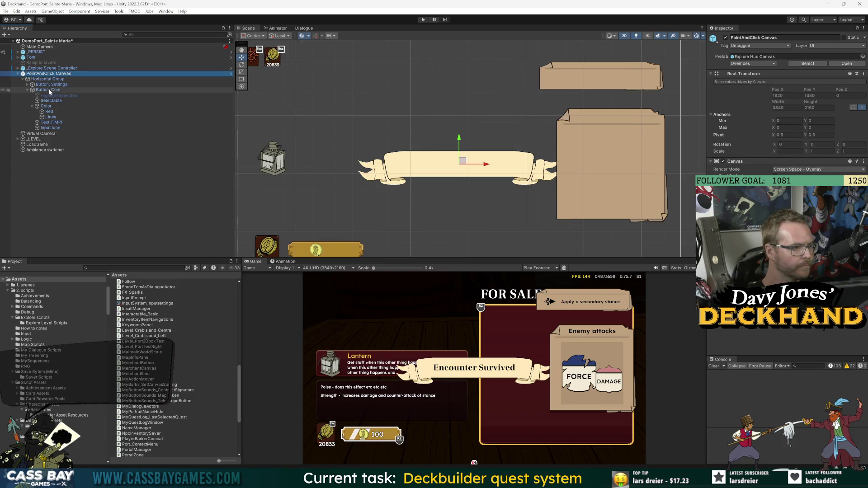
{"action": "left_click", "coordinate": [17, 139]}
{"action": "left_click", "coordinate": [36, 140]}
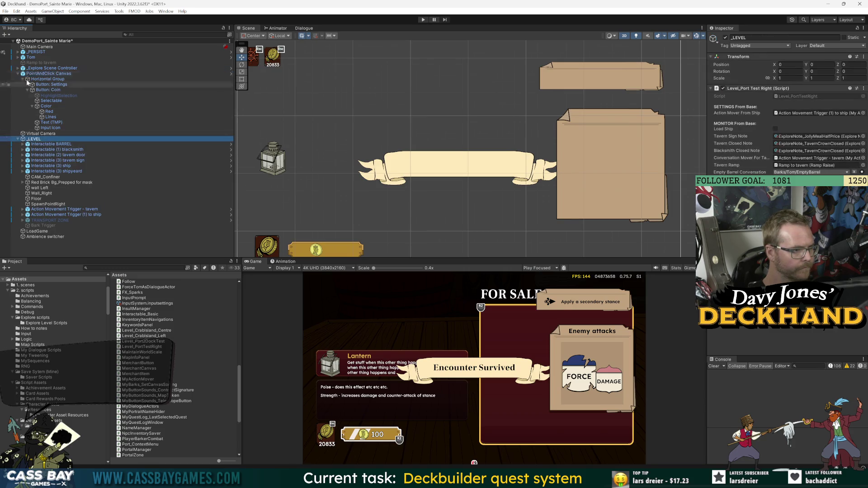
Step: Expand _PERSIST and open the Merchant Canvas prefab for editing
{"action": "left_click", "coordinate": [18, 52]}
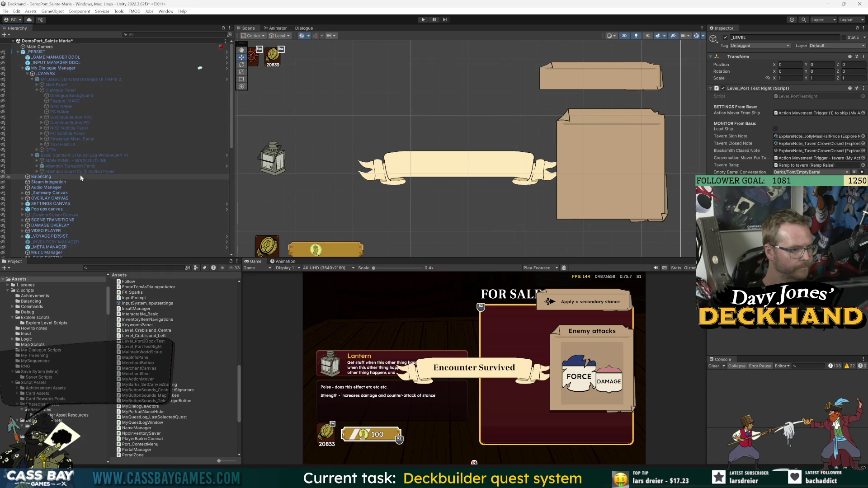
{"action": "scroll", "coordinate": [58, 151], "scroll_direction": "down", "scroll_amount": 5}
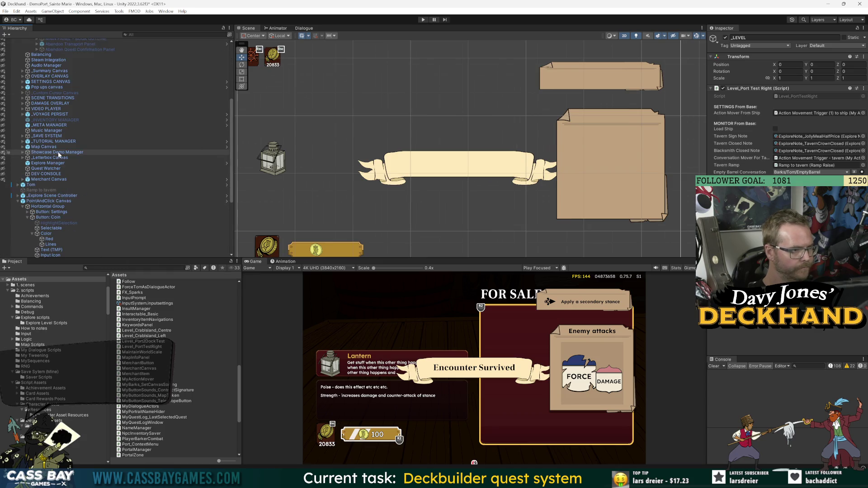
{"action": "left_click", "coordinate": [49, 179]}
{"action": "left_click", "coordinate": [842, 63]}
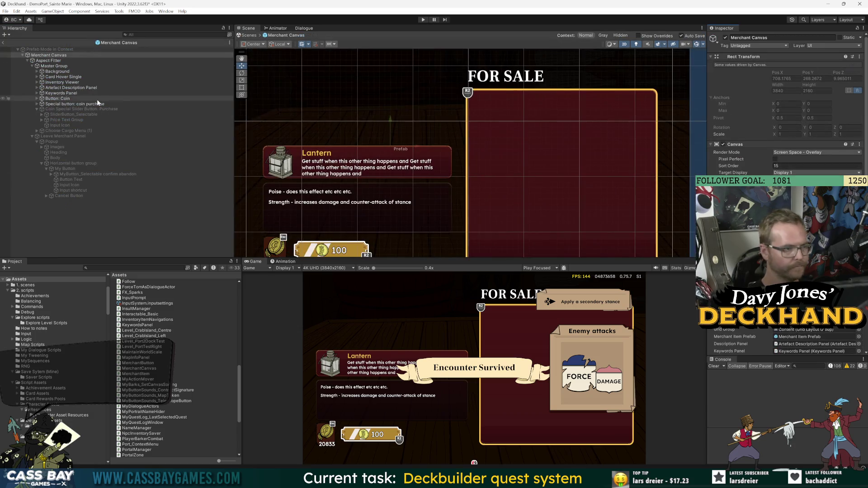
Step: Remove the UI Panel component from Inventory Viewer and start a 'canvasg' component search
{"action": "left_click", "coordinate": [53, 66]}
{"action": "left_click", "coordinate": [62, 82]}
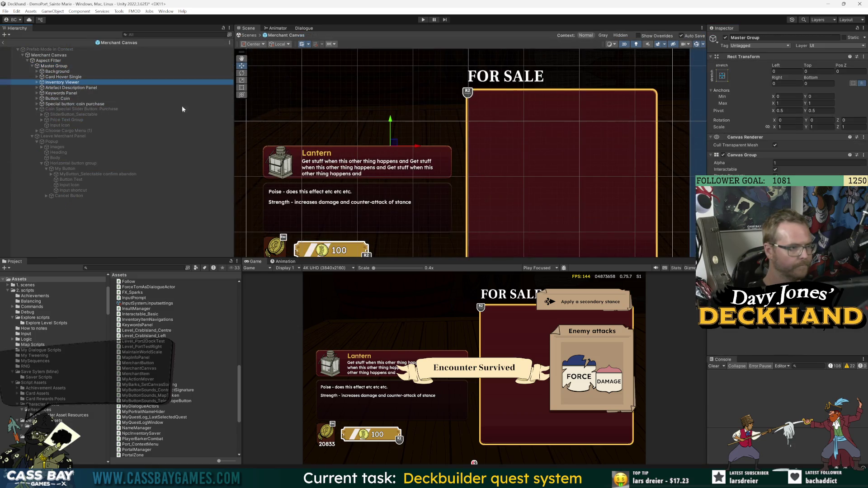
{"action": "left_click", "coordinate": [864, 140]}
{"action": "left_click", "coordinate": [814, 155]}
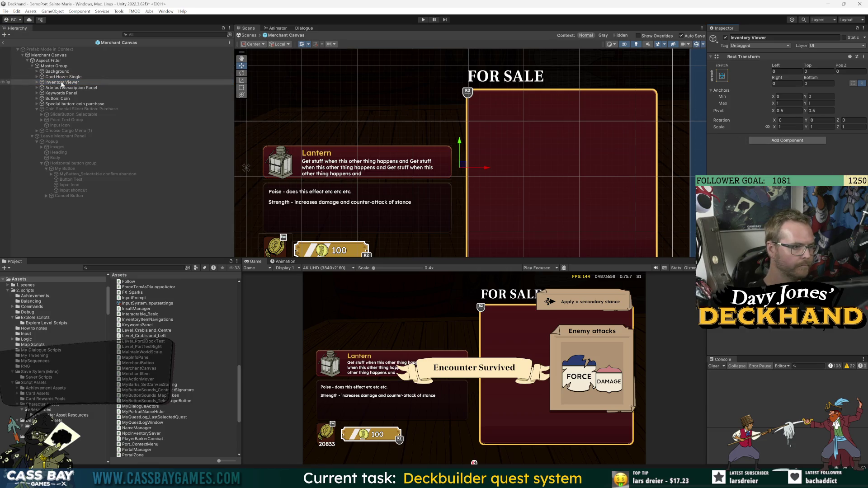
{"action": "left_click", "coordinate": [36, 83]}
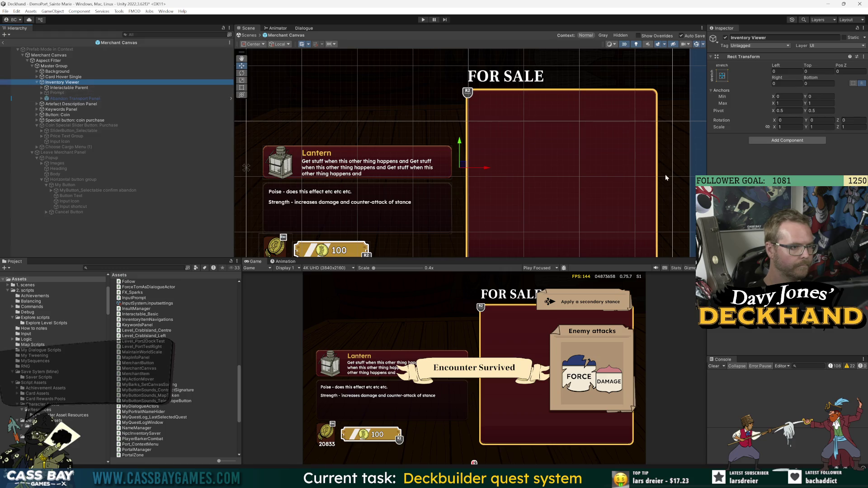
{"action": "left_click", "coordinate": [787, 140]}
{"action": "type", "text": "canvasg"}
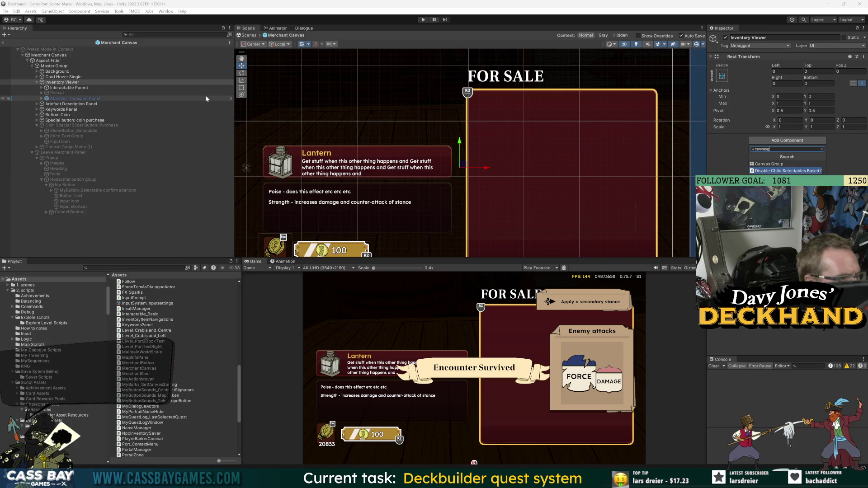
Step: Inspect Keywords Panel and the coin purchase button, then expand Interactable Parent, Inventory Panel and ScrollViewGroup
{"action": "left_click", "coordinate": [61, 110]}
{"action": "left_click", "coordinate": [70, 120]}
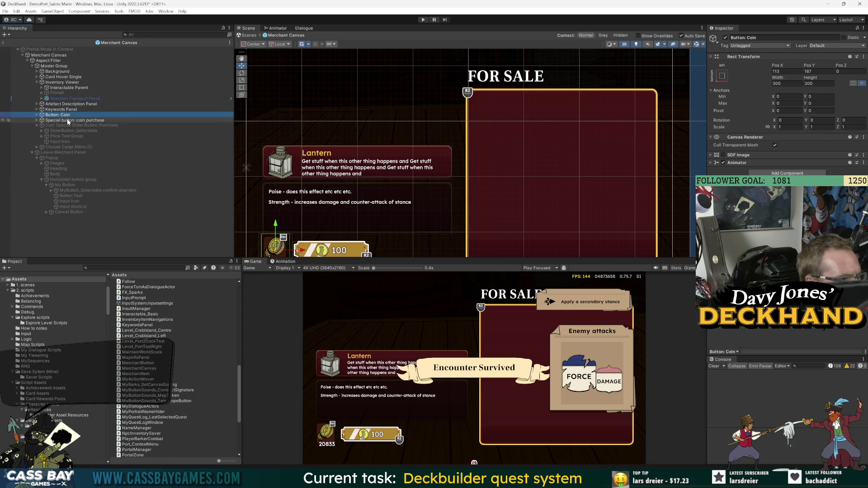
{"action": "left_click", "coordinate": [41, 93]}
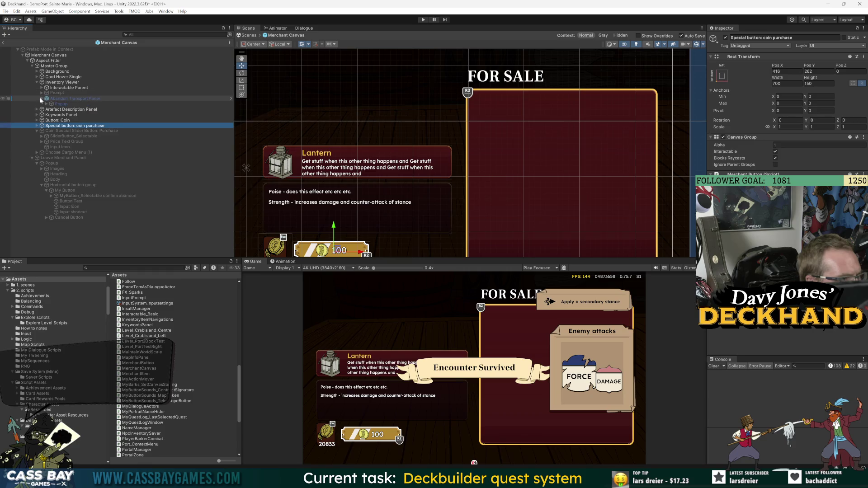
{"action": "left_click", "coordinate": [42, 93]}
{"action": "left_click", "coordinate": [42, 87]}
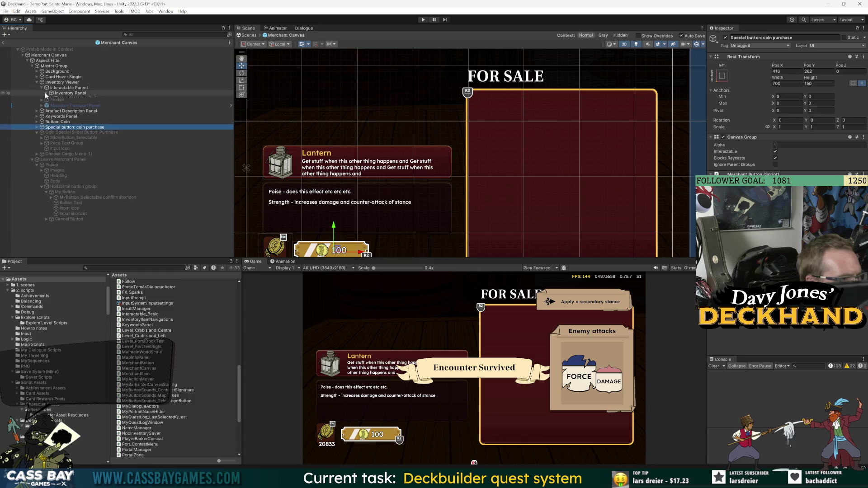
{"action": "left_click", "coordinate": [46, 92]}
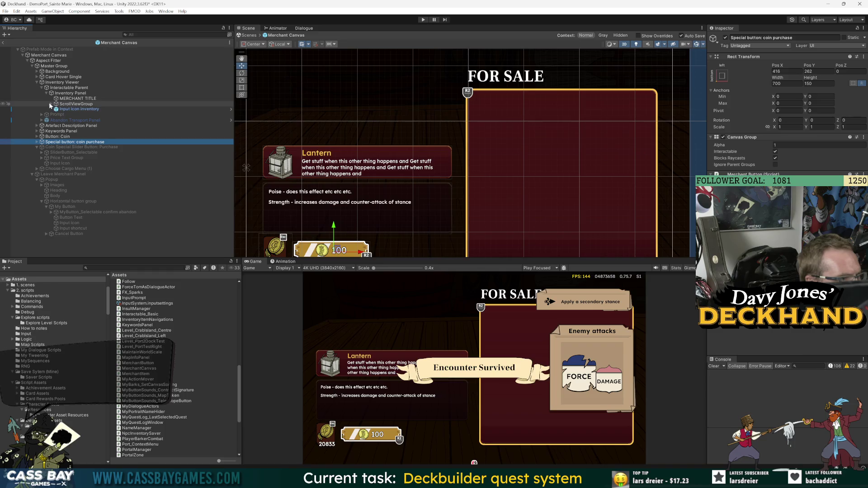
{"action": "left_click", "coordinate": [51, 104]}
Step: Delete the Prompt and Abandon Transport Panel objects, then reselect Inventory Viewer
{"action": "left_click", "coordinate": [60, 126]}
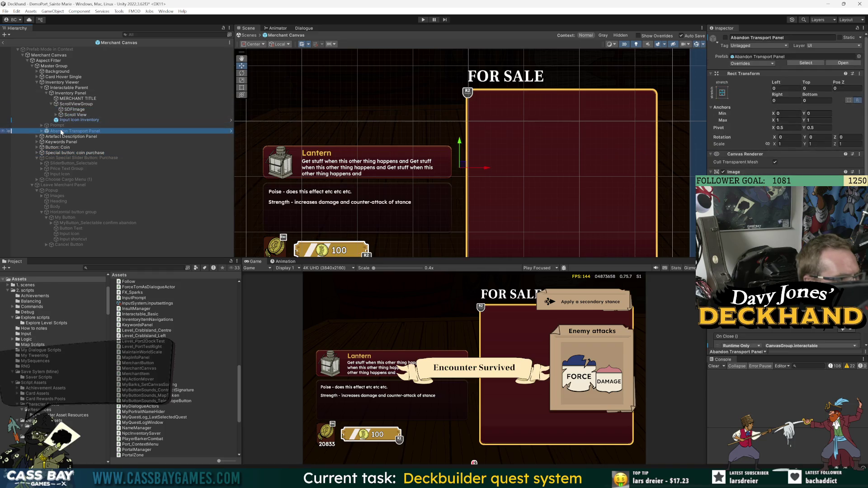
{"action": "key", "text": "Delete"}
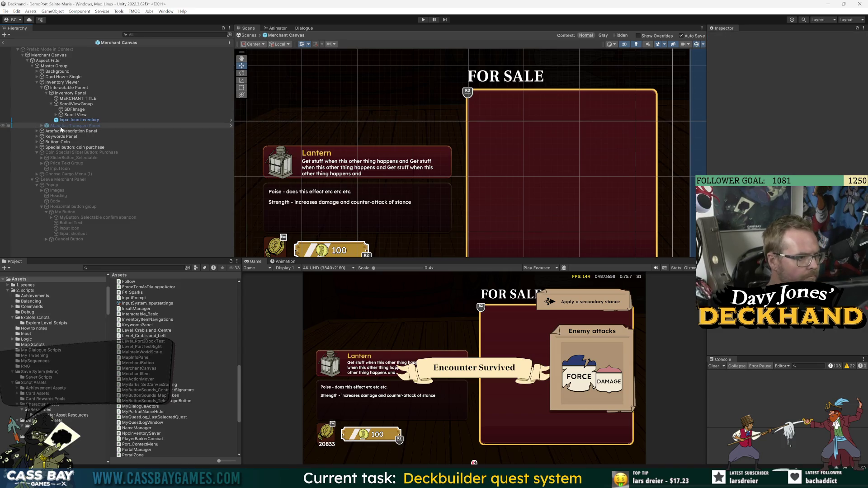
{"action": "key", "text": "Delete"}
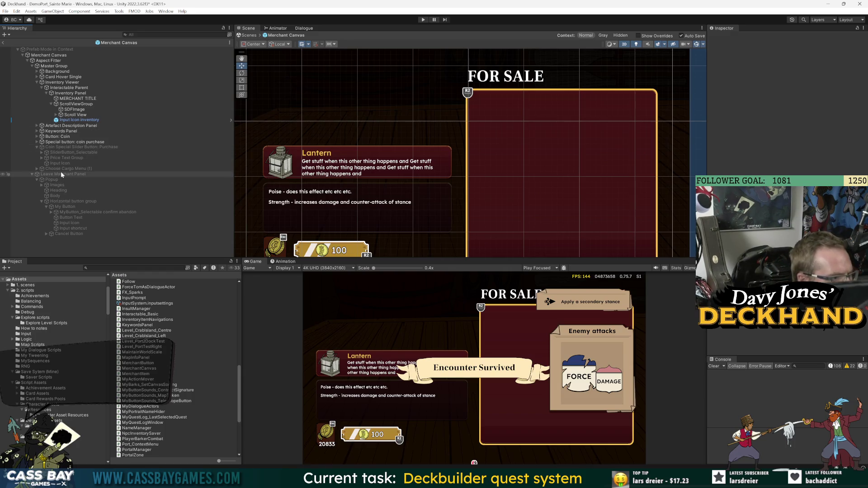
{"action": "left_click", "coordinate": [62, 82]}
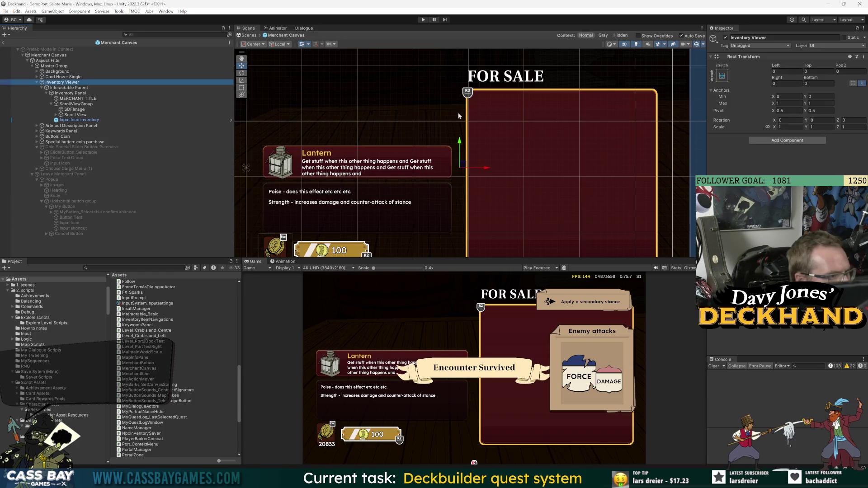
Step: Add a Canvas Group component to the Inventory Viewer using the 'canvasg' search
{"action": "left_click", "coordinate": [813, 141]}
{"action": "type", "text": "canvasg"}
{"action": "key", "text": "Up"}
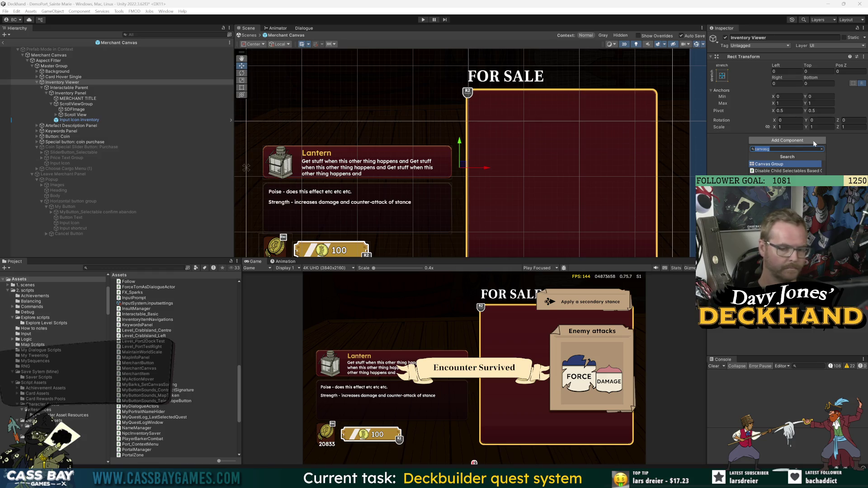
{"action": "key", "text": "Return"}
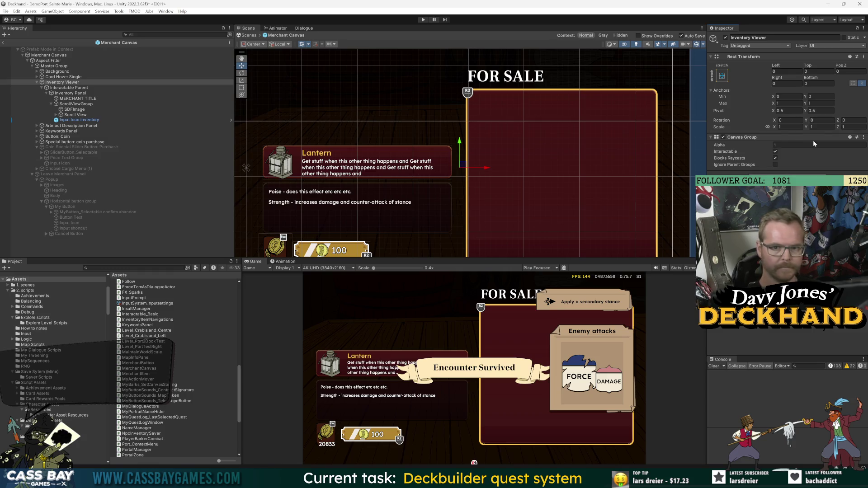
Step: Set the Canvas Group alpha back to 1, then switch to MerchantCanvas.cs in Visual Studio
{"action": "left_click", "coordinate": [788, 144]}
{"action": "key", "text": "BackSpace"}
{"action": "type", "text": "0"}
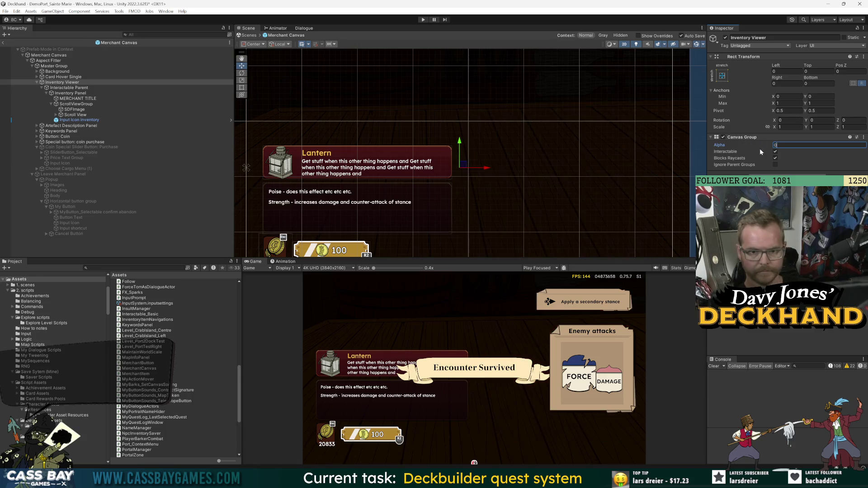
{"action": "type", "text": "1"}
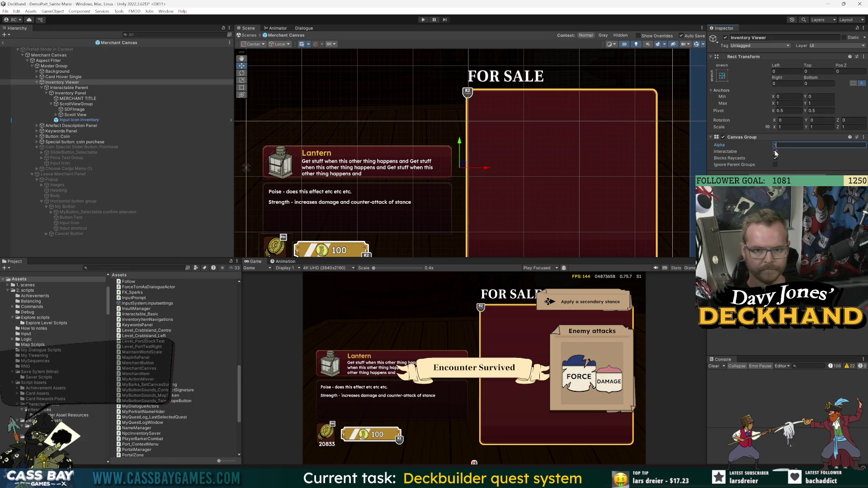
{"action": "key", "text": "Return"}
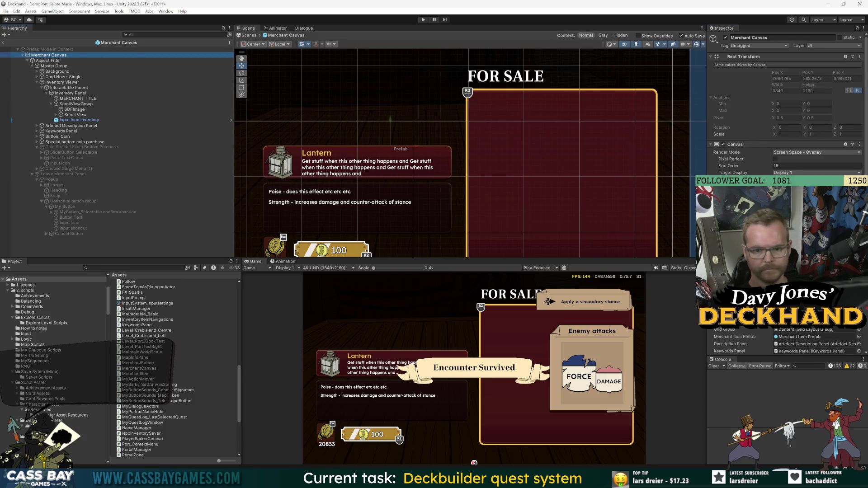
{"action": "key", "text": "alt+Tab"}
{"action": "scroll", "coordinate": [452, 240], "scroll_direction": "up", "scroll_amount": 6}
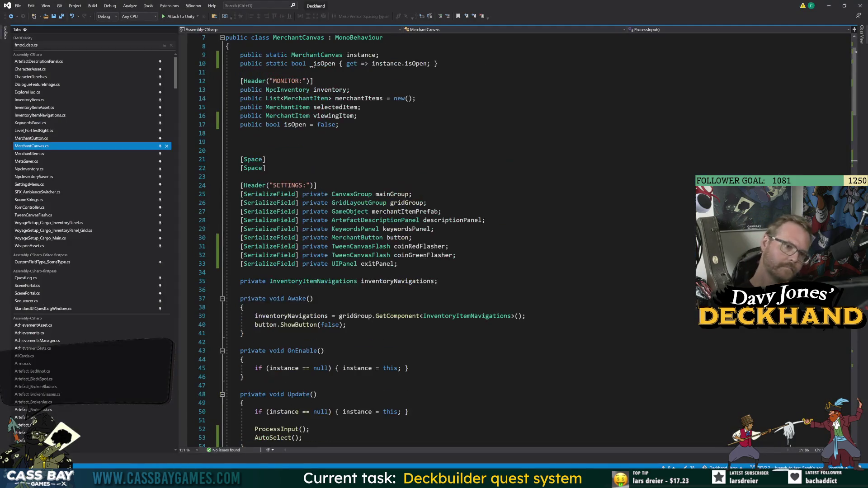
Step: Add a '[SerializeField] private CanvasGroup inventoryGroup;' field below the mainGroup field
{"action": "left_click", "coordinate": [412, 194]}
{"action": "key", "text": "Return"}
{"action": "type", "text": "[SerializeField] p"}
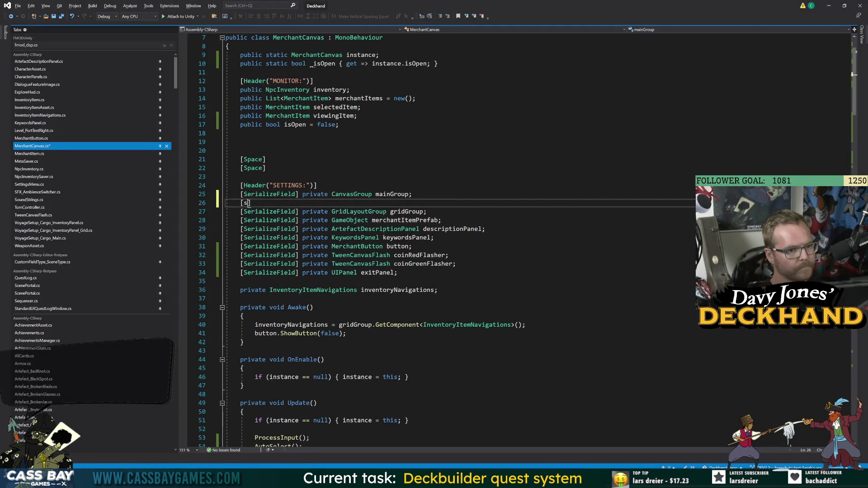
{"action": "type", "text": "rivate "}
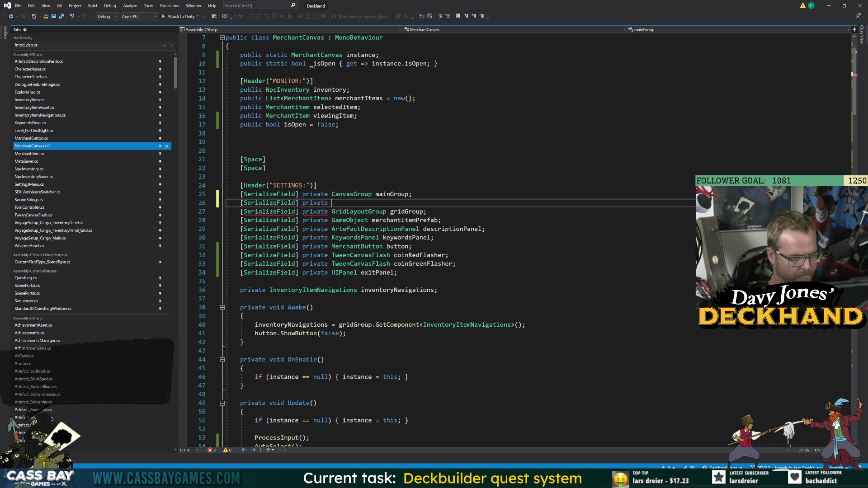
{"action": "type", "text": "CanvasG"}
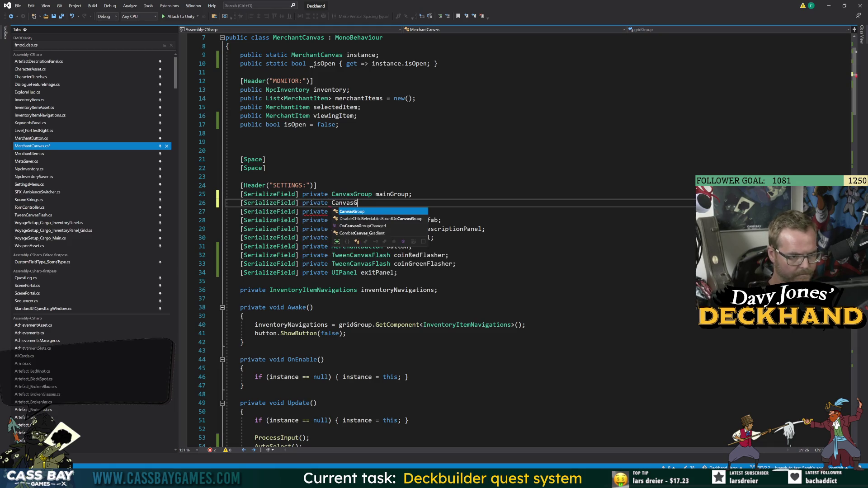
{"action": "type", "text": "roup inventoryGrouip"}
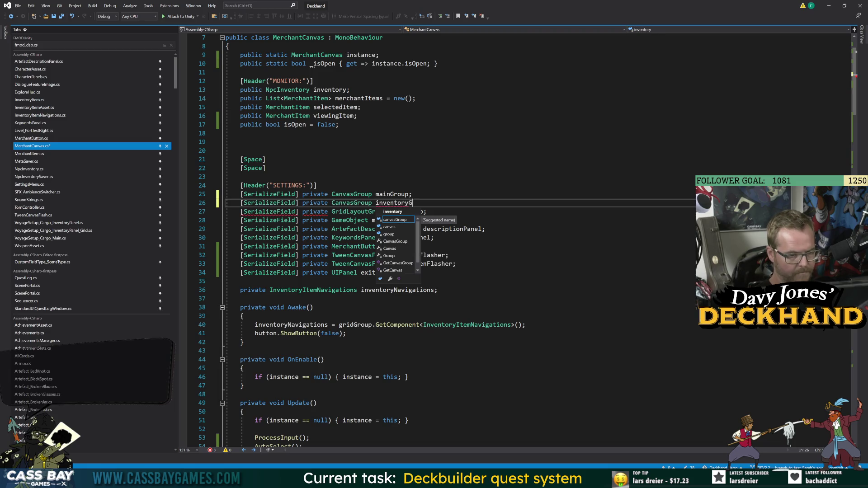
{"action": "key", "text": "Left"}
{"action": "key", "text": "Left"}
{"action": "key", "text": "BackSpace"}
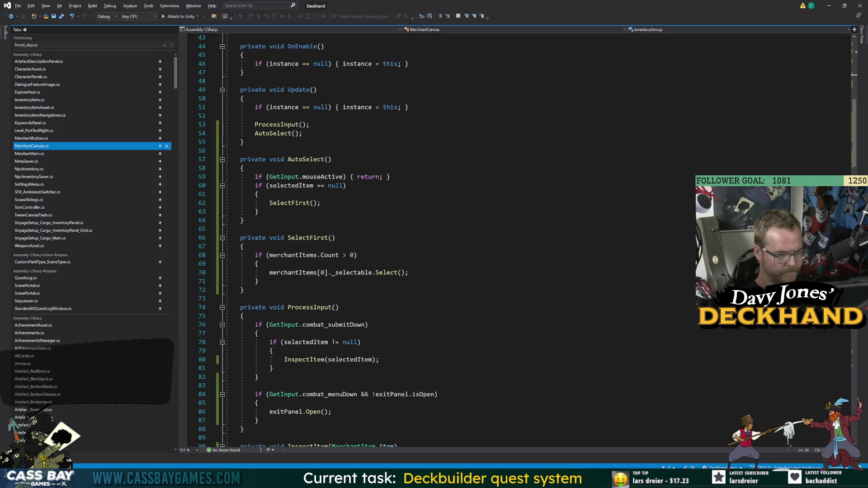
{"action": "scroll", "coordinate": [452, 240], "scroll_direction": "down", "scroll_amount": 9}
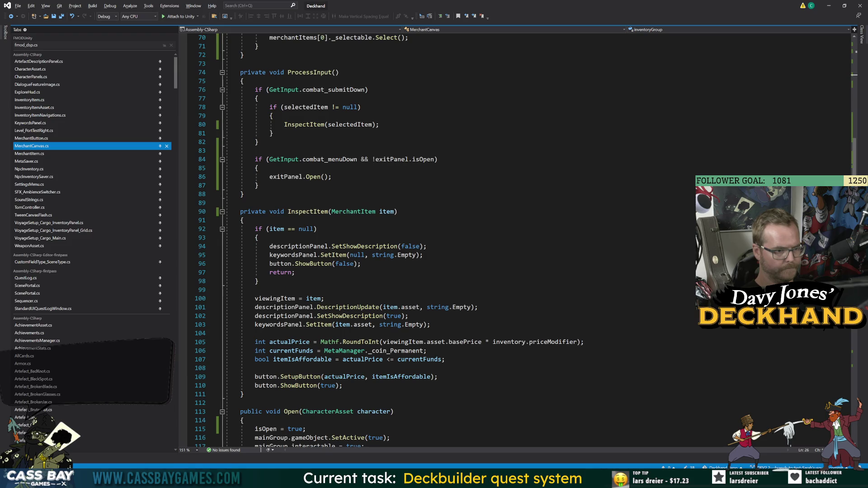
Step: Add 'inventoryGroup.interactable = false;' after exitPanel.Open() in ProcessInput, then return to Unity
{"action": "left_click", "coordinate": [332, 177]}
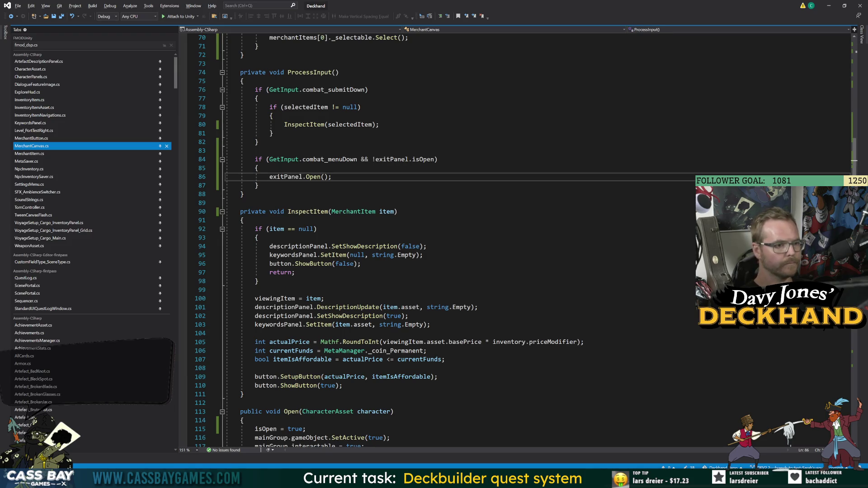
{"action": "key", "text": "Down"}
{"action": "key", "text": "Down"}
{"action": "key", "text": "Down"}
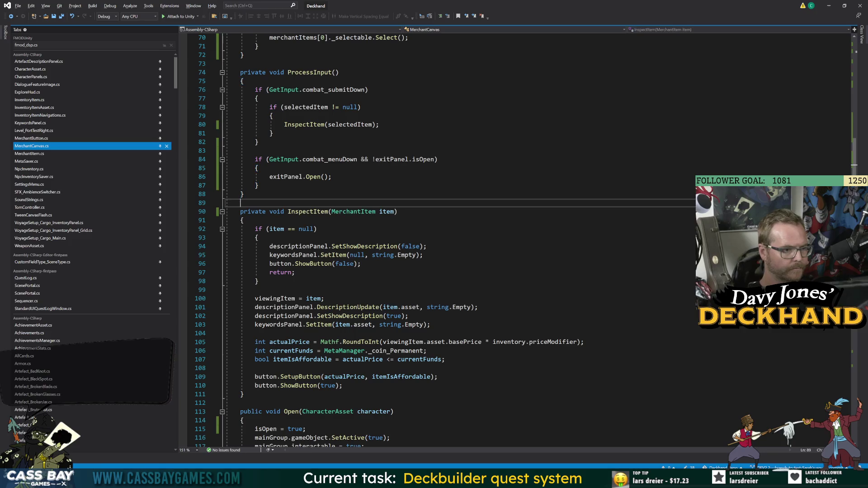
{"action": "key", "text": "Up"}
{"action": "key", "text": "Up"}
{"action": "key", "text": "Up"}
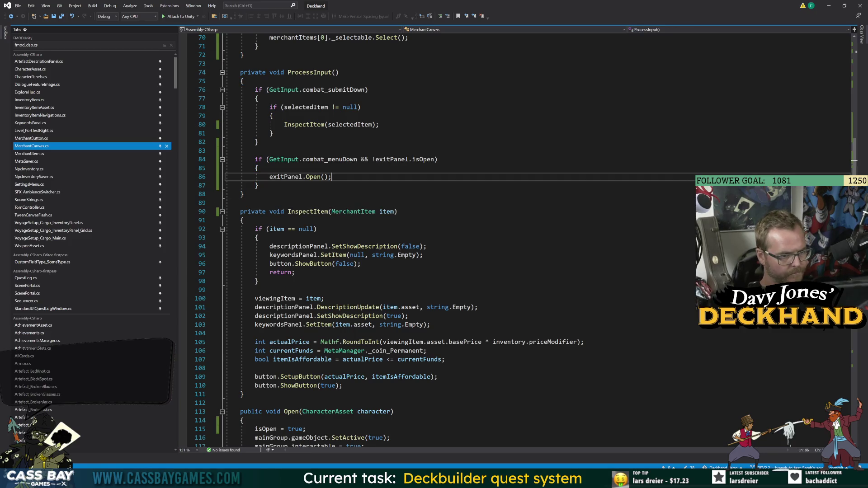
{"action": "key", "text": "Return"}
{"action": "type", "text": "inventoryGroup."}
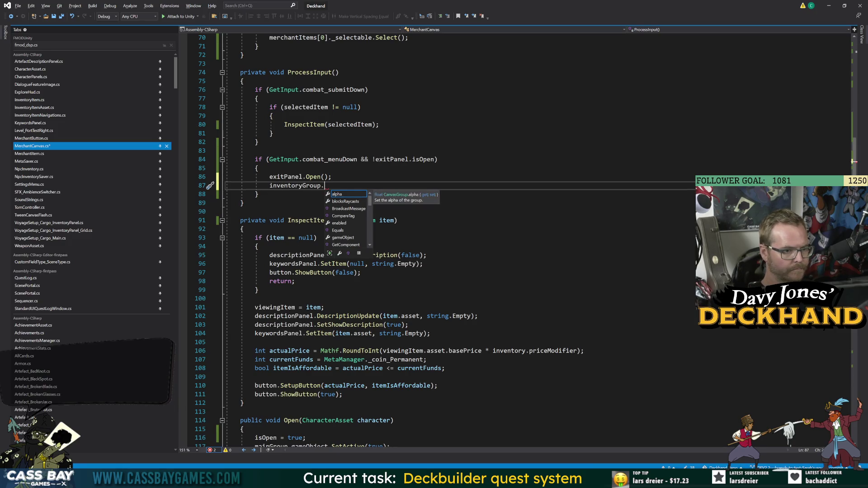
{"action": "type", "text": "interactable = fals"}
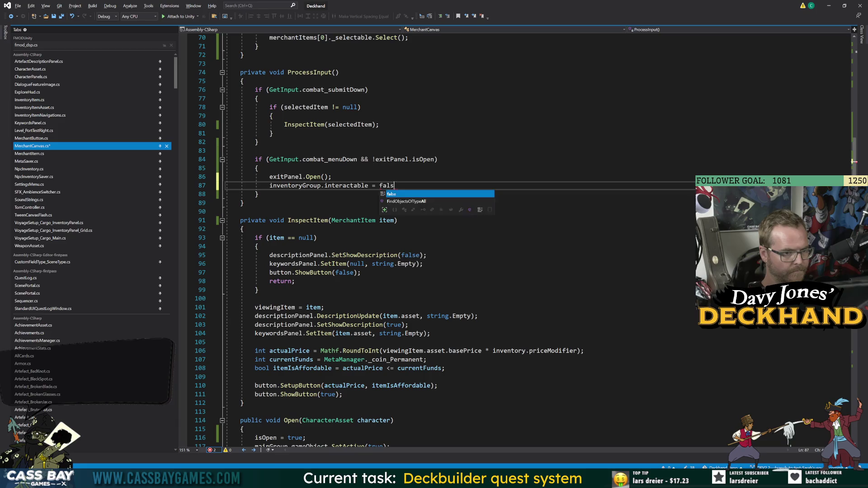
{"action": "key", "text": "Tab"}
{"action": "type", "text": ";"}
{"action": "left_click", "coordinate": [244, 229]}
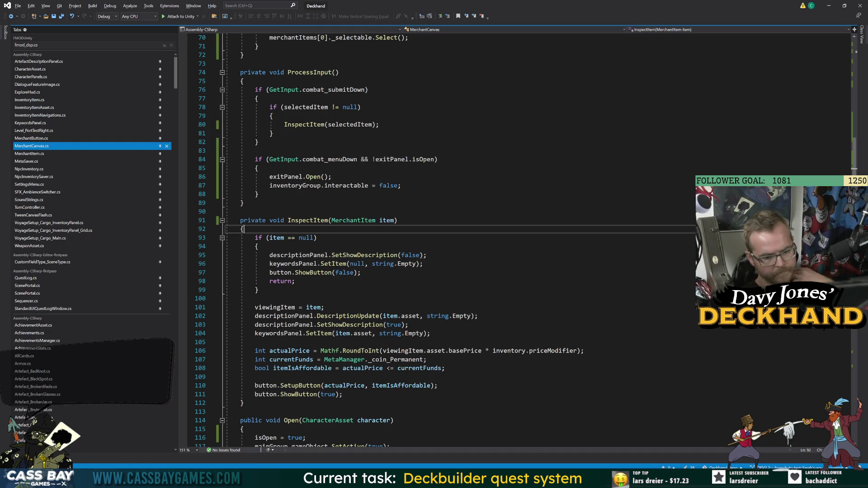
{"action": "left_click", "coordinate": [524, 441]}
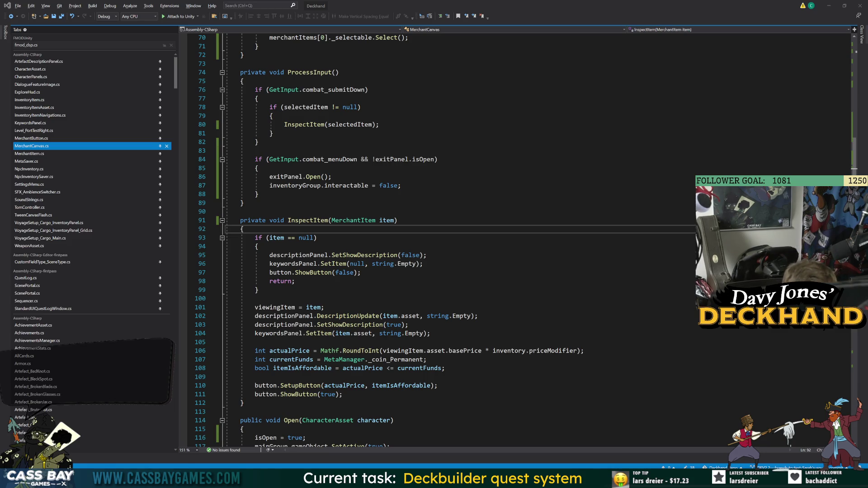
{"action": "key", "text": "alt+Tab"}
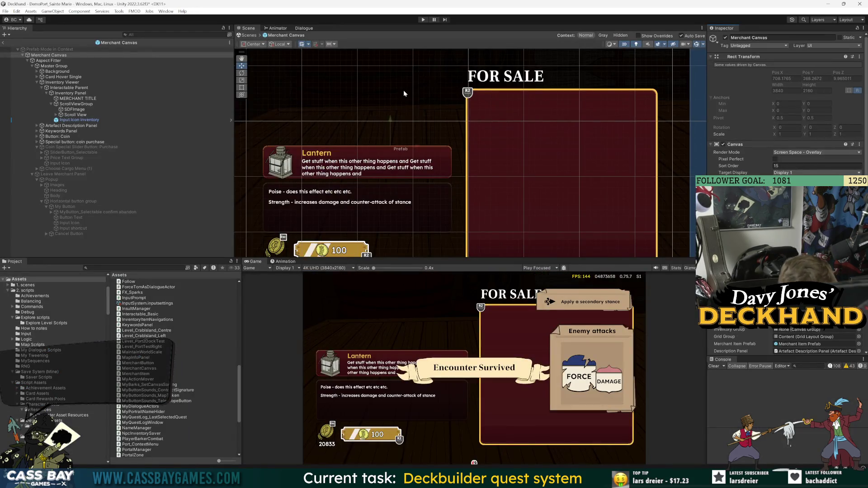
Step: Start Play mode and choose Exit Prefab Mode at the unwanted-modifications warning
{"action": "left_click", "coordinate": [423, 20]}
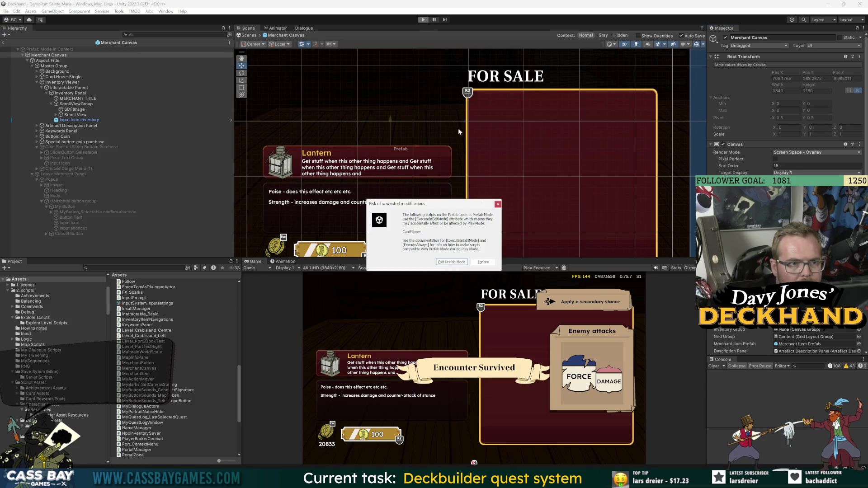
{"action": "left_click", "coordinate": [452, 262]}
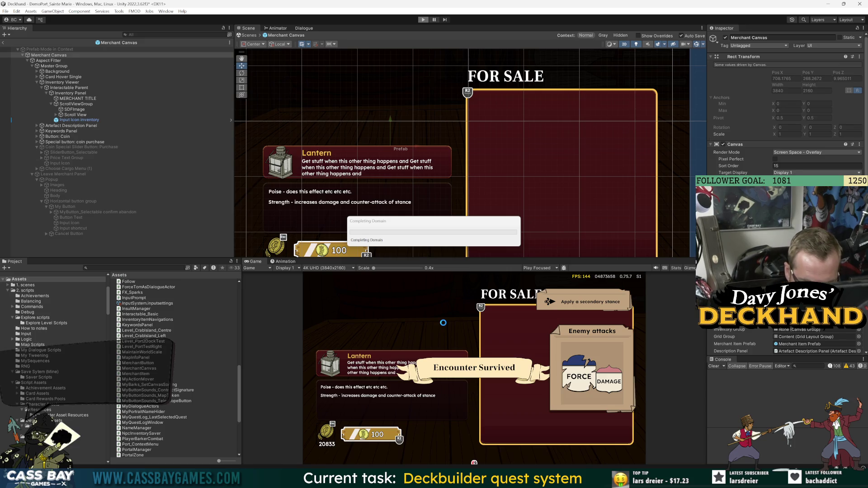
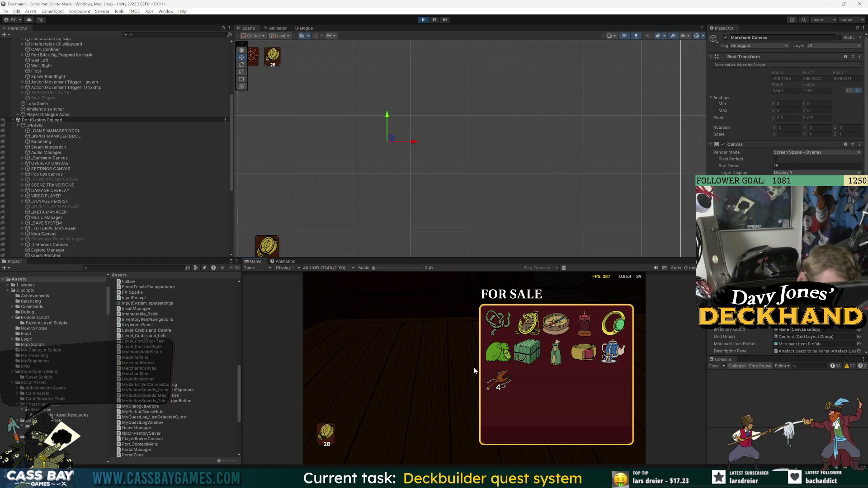
Step: Move the For Sale shop selection to the Scroll In a Jar, then stop the game
{"action": "key", "text": "Right"}
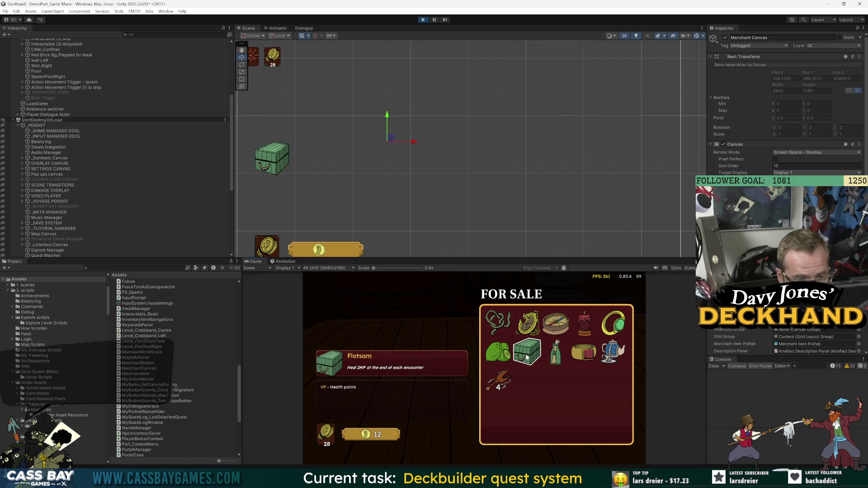
{"action": "key", "text": "shift"}
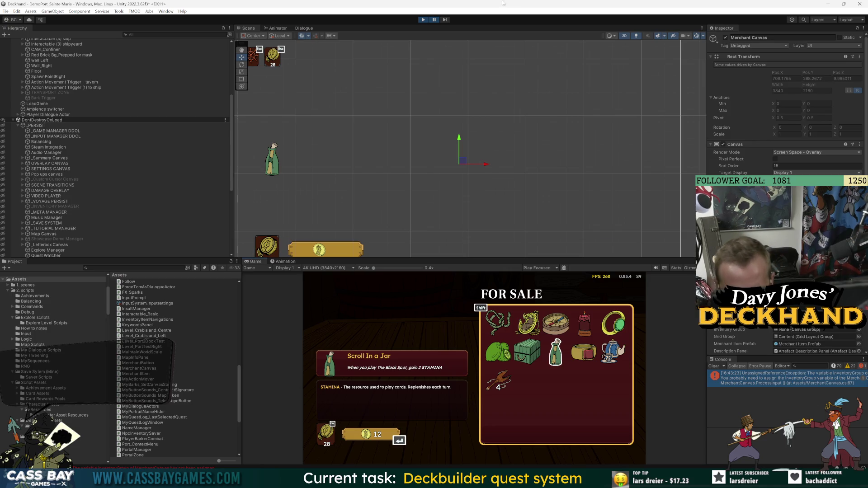
{"action": "left_click", "coordinate": [423, 20]}
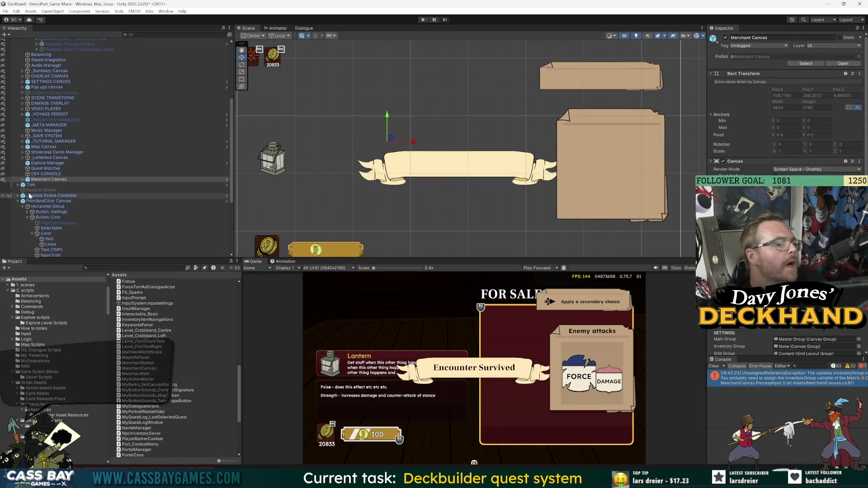
Step: Open the Merchant Canvas prefab, then restart Play mode after accepting the modifications warning
{"action": "left_click", "coordinate": [845, 63]}
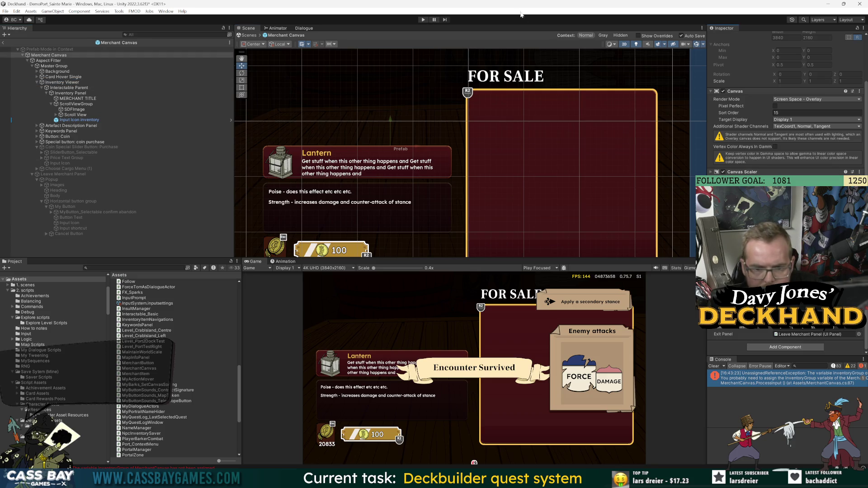
{"action": "left_click", "coordinate": [423, 20]}
{"action": "key", "text": "Return"}
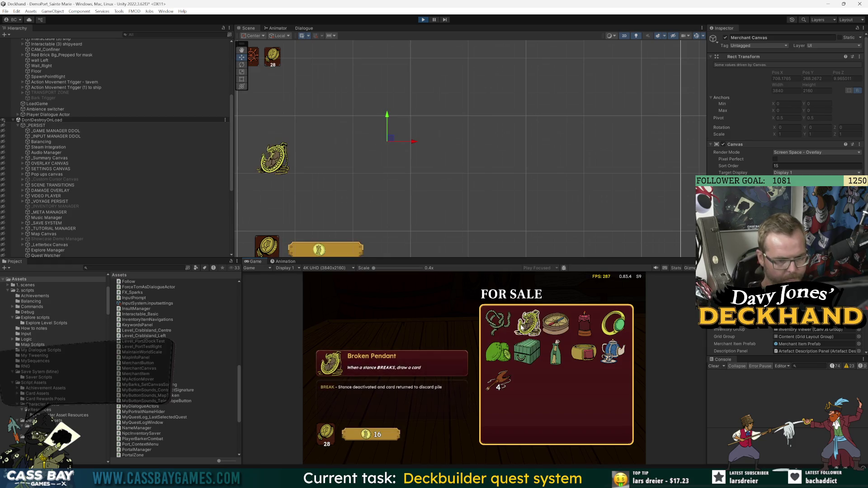
Step: Open the shop's Leave confirmation, move the choice to Back, then stop the game
{"action": "key", "text": "Escape"}
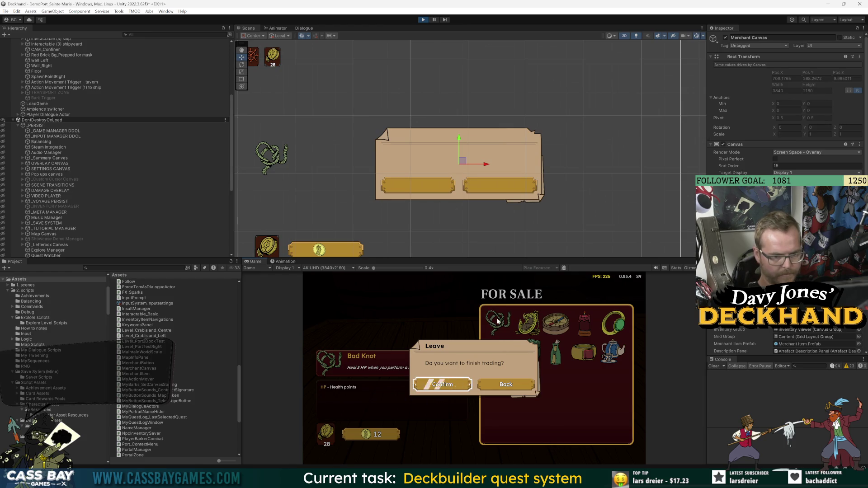
{"action": "key", "text": "Right"}
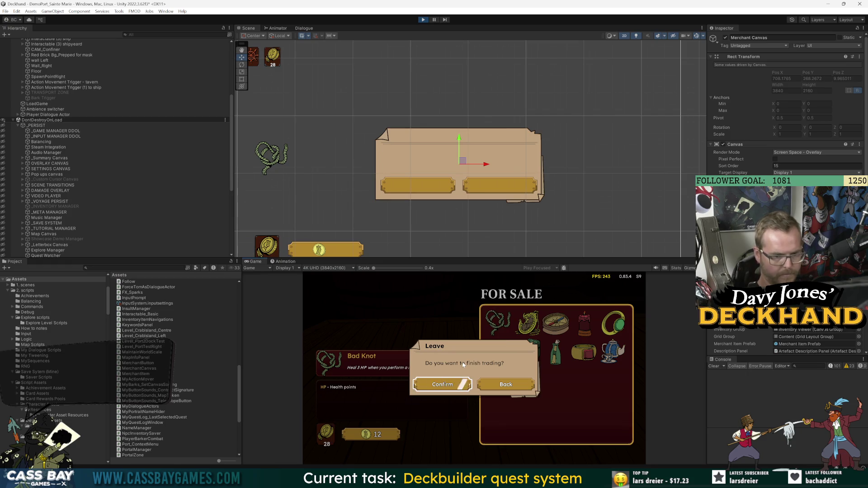
{"action": "left_click", "coordinate": [423, 19]}
{"action": "key", "text": "alt+Tab"}
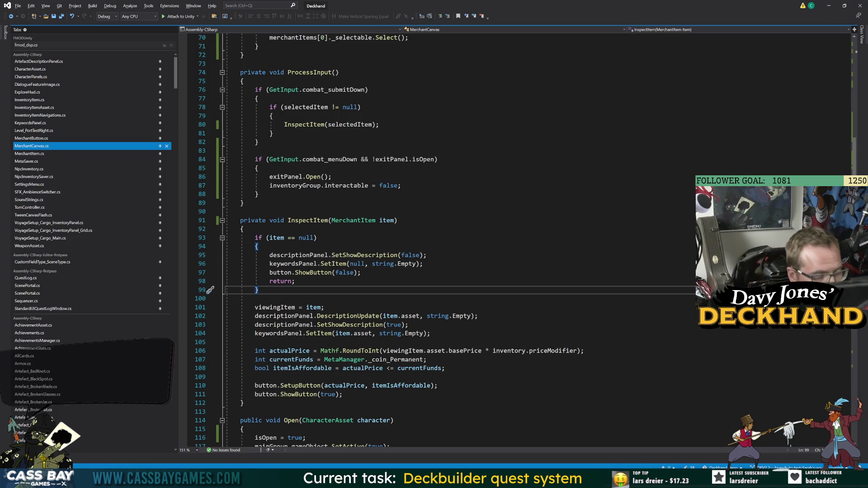
Step: Review the exitPanel and SelectFirst code in MerchantCanvas.cs, then return to Unity
{"action": "double_click", "coordinate": [273, 178]}
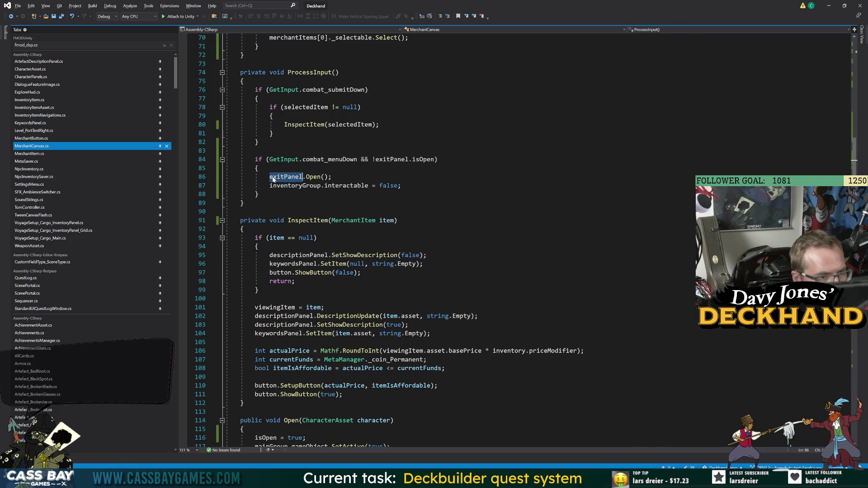
{"action": "scroll", "coordinate": [273, 180], "scroll_direction": "up", "scroll_amount": 5}
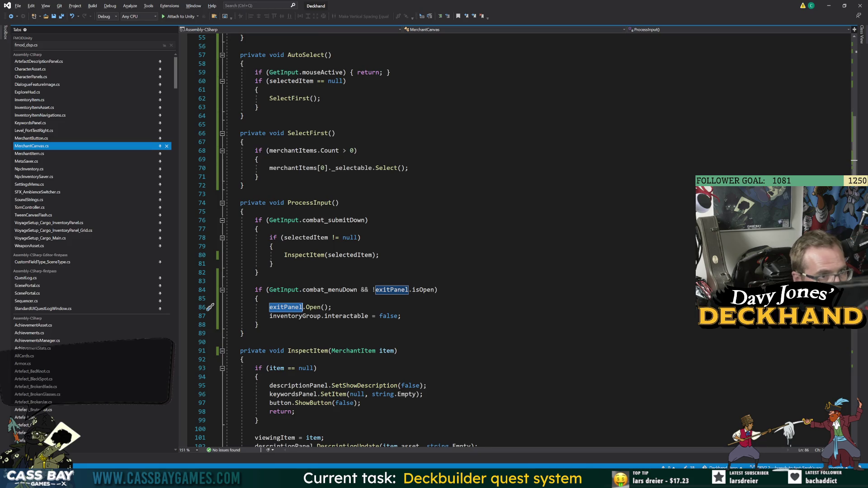
{"action": "double_click", "coordinate": [290, 98]}
{"action": "key", "text": "alt+Tab"}
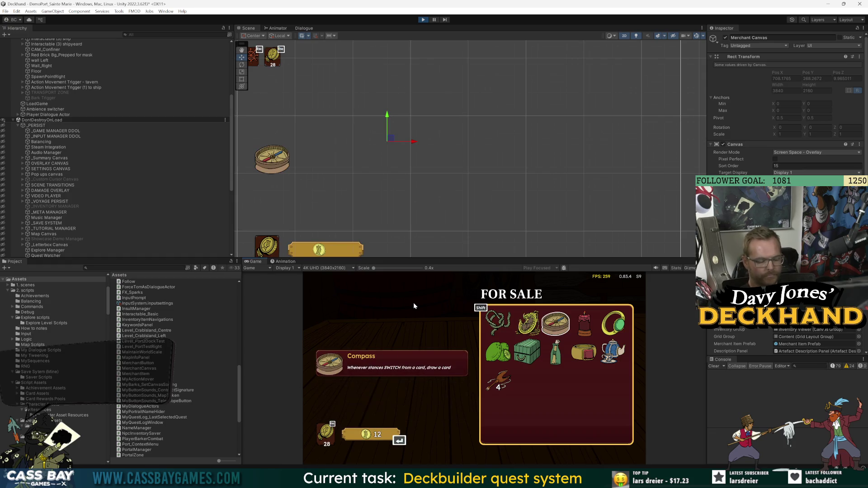
Step: Bring up the Leave prompt over the running FOR SALE shop
{"action": "key", "text": "Escape"}
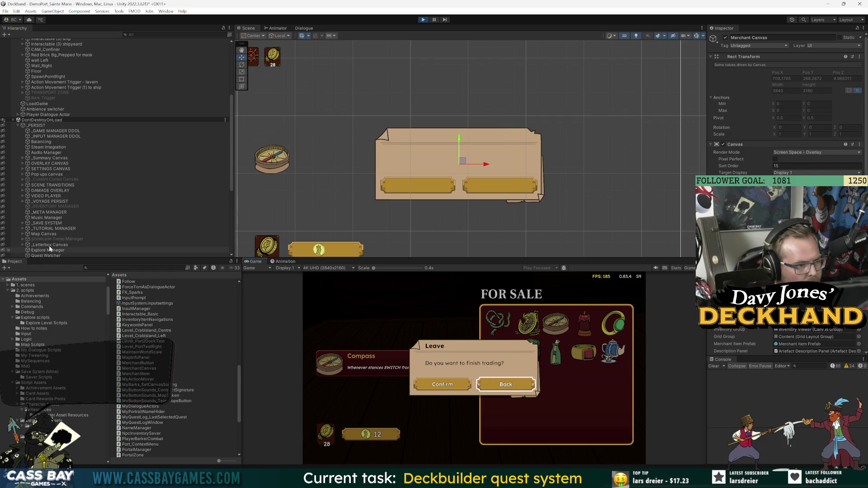
{"action": "scroll", "coordinate": [50, 248], "scroll_direction": "down", "scroll_amount": 10}
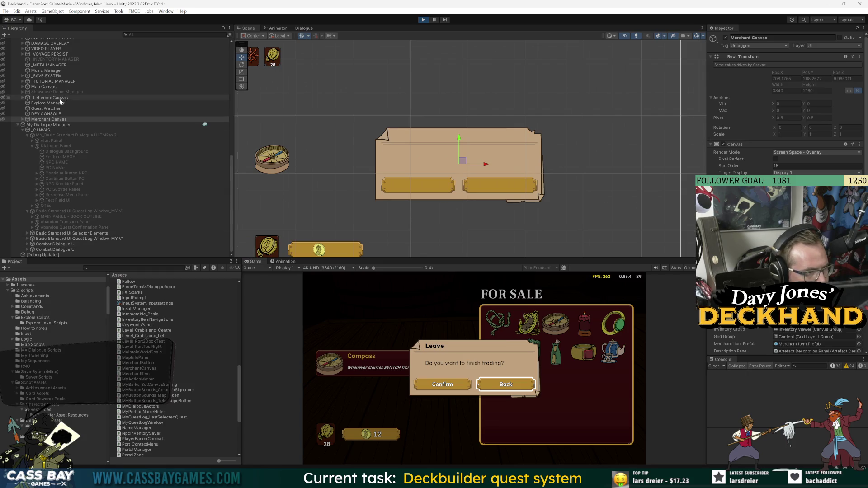
Step: Expand Merchant Canvas > Leave Merchant Panel > Popup > Horizontal button group to reach Cancel Button
{"action": "left_click", "coordinate": [22, 120]}
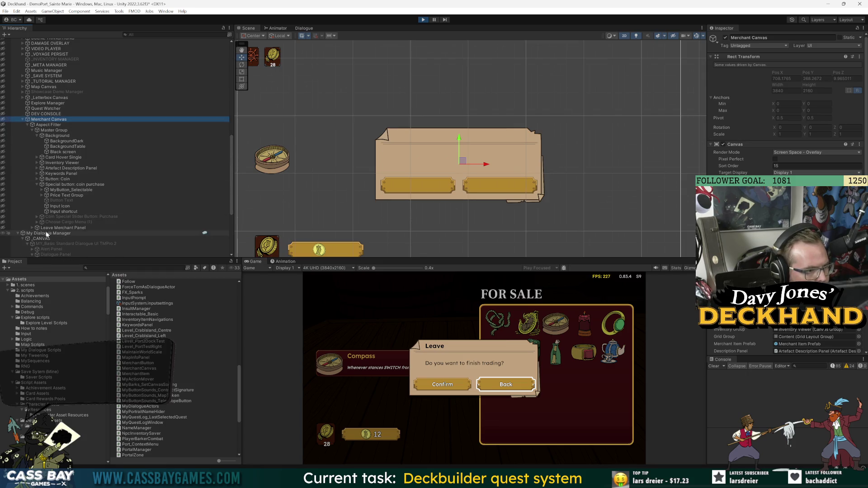
{"action": "left_click", "coordinate": [37, 227]}
{"action": "left_click", "coordinate": [41, 233]}
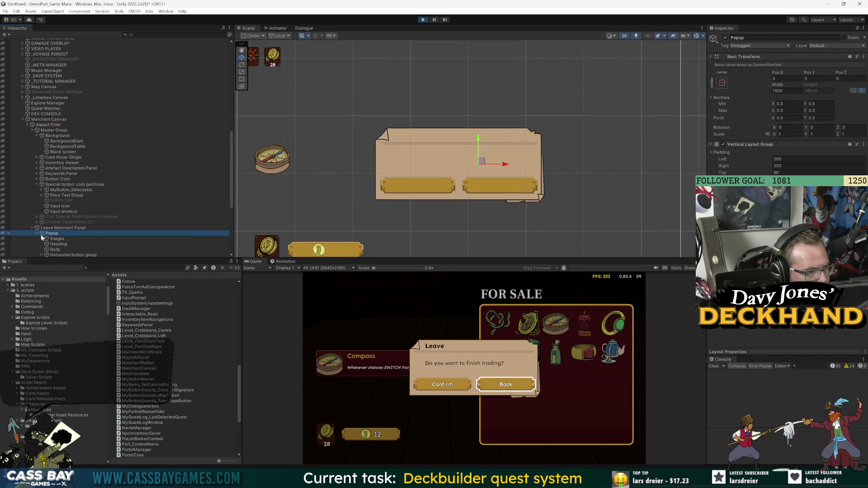
{"action": "scroll", "coordinate": [41, 234], "scroll_direction": "down", "scroll_amount": 7}
{"action": "left_click", "coordinate": [41, 154]}
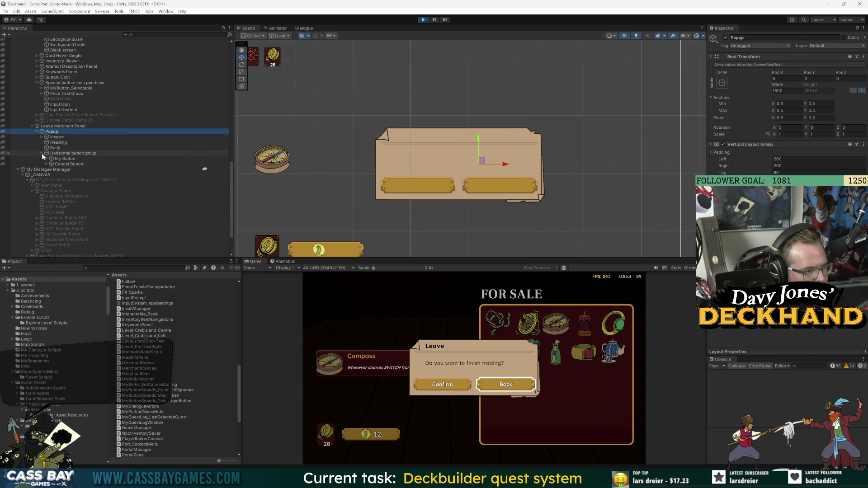
{"action": "left_click", "coordinate": [70, 164]}
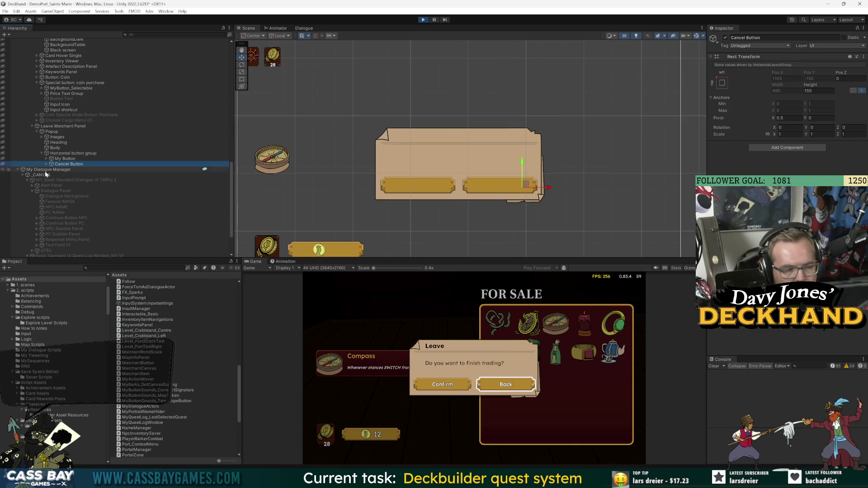
Step: Select MyButton_Selectable CANCEL and review its Button settings and image layers
{"action": "left_click", "coordinate": [51, 164]}
{"action": "left_click", "coordinate": [73, 170]}
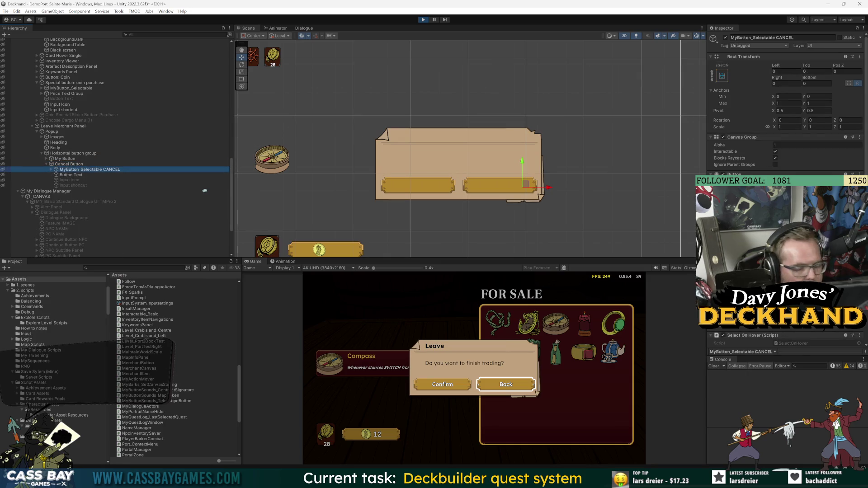
{"action": "scroll", "coordinate": [787, 104], "scroll_direction": "down", "scroll_amount": 5}
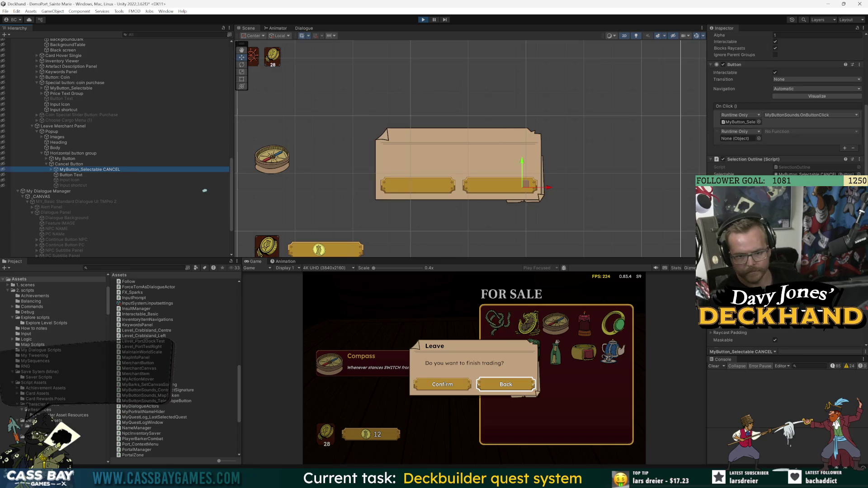
{"action": "scroll", "coordinate": [786, 104], "scroll_direction": "down", "scroll_amount": 5}
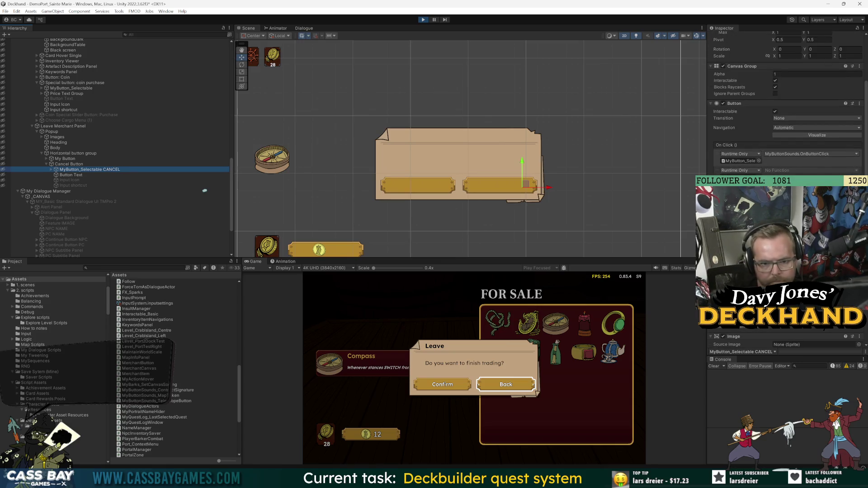
{"action": "left_click", "coordinate": [51, 170]}
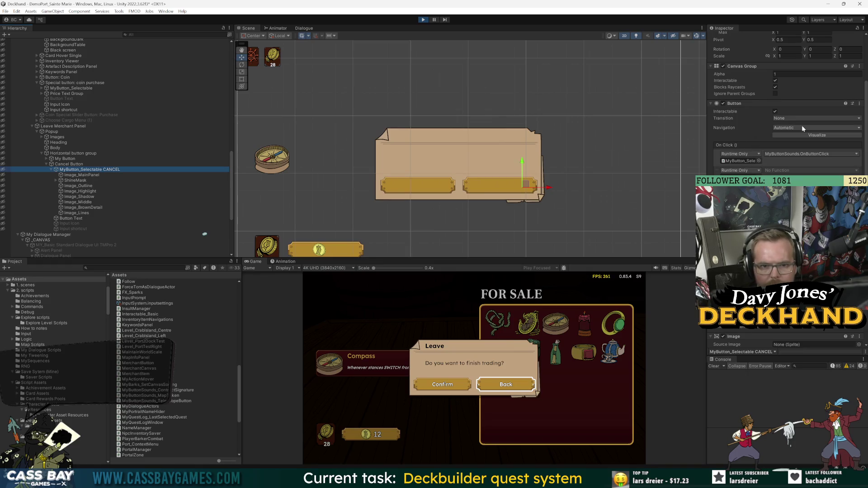
{"action": "left_click", "coordinate": [456, 404]}
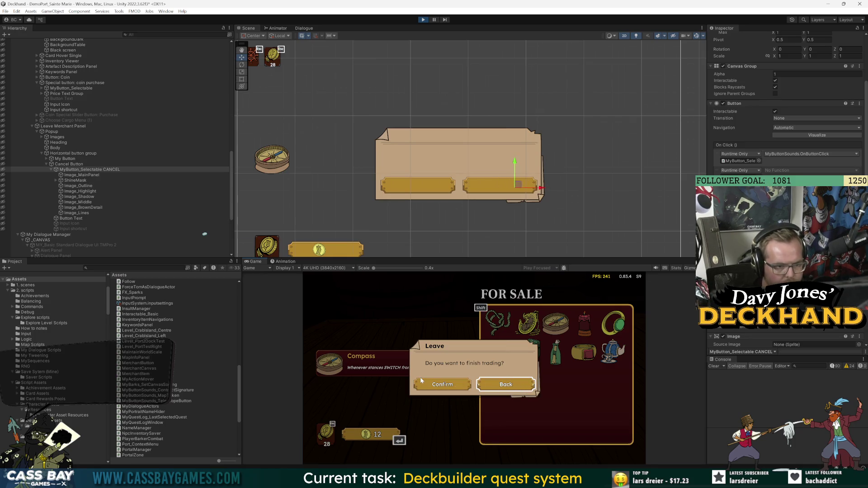
Step: Inspect _GAME MANAGER DDOL and _INPUT MANAGER DDOL, collapsing the Get Input and Input Manager components
{"action": "scroll", "coordinate": [125, 75], "scroll_direction": "up", "scroll_amount": 15}
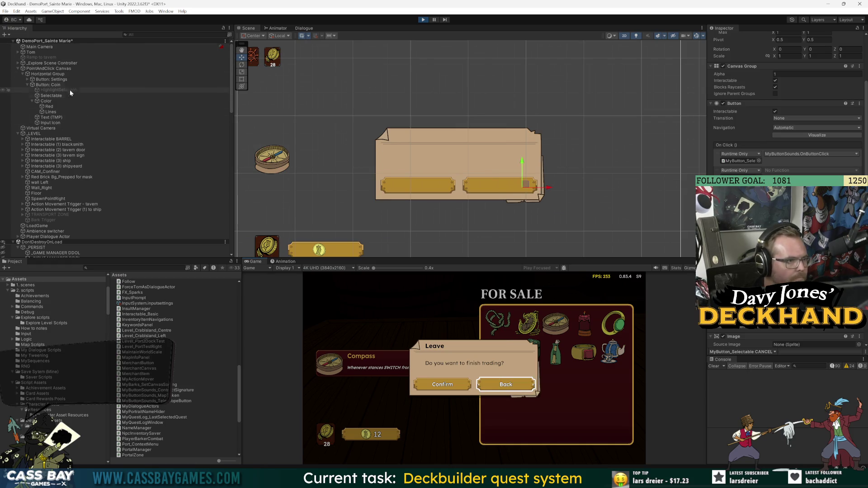
{"action": "scroll", "coordinate": [44, 132], "scroll_direction": "down", "scroll_amount": 8}
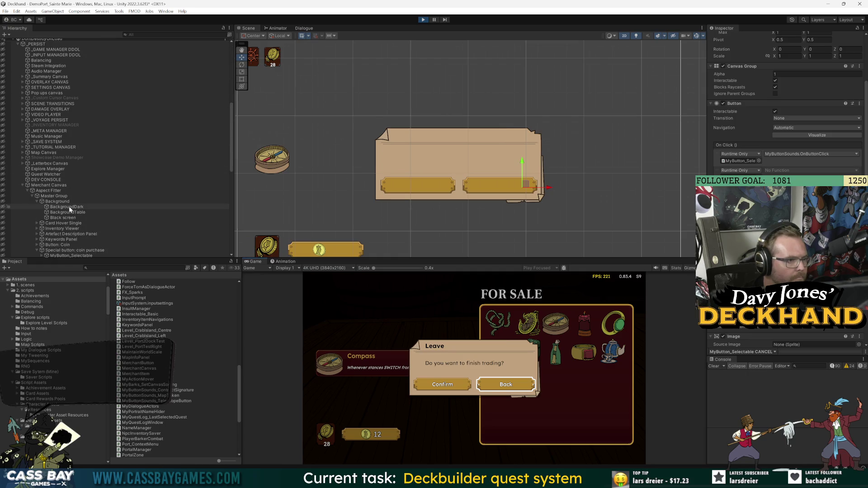
{"action": "left_click", "coordinate": [48, 50]}
{"action": "left_click", "coordinate": [50, 55]}
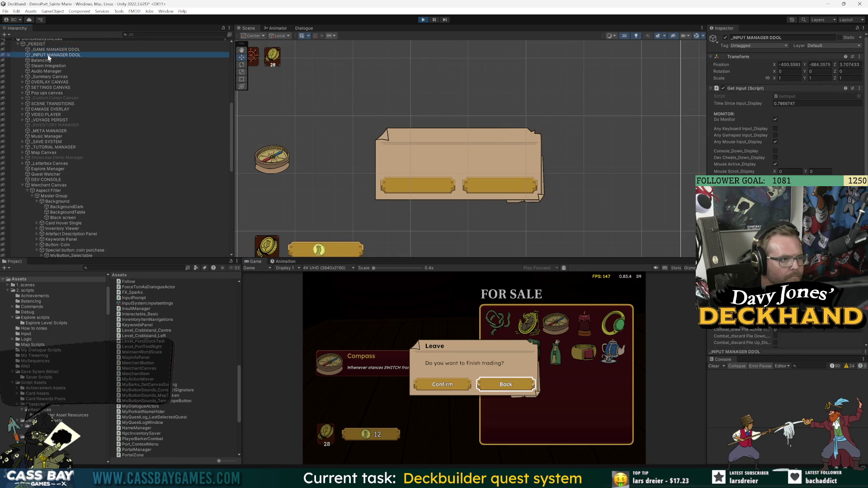
{"action": "left_click", "coordinate": [756, 88]}
{"action": "left_click", "coordinate": [754, 95]}
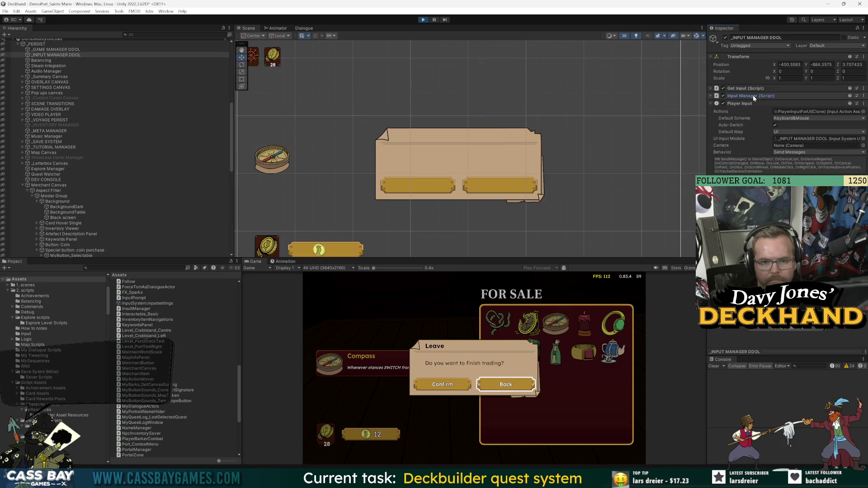
Step: Expand _GAME MANAGER DDOL's Ui Manager settings and switch the game to keyboard prompts
{"action": "left_click", "coordinate": [50, 50]}
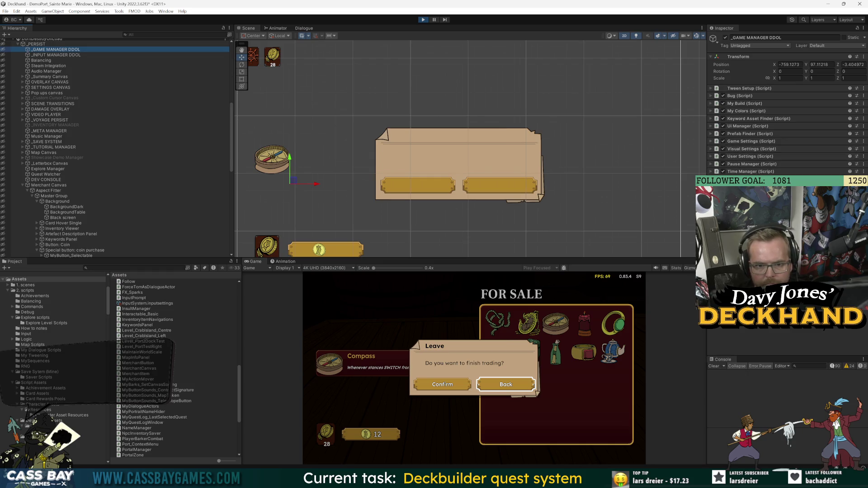
{"action": "left_click", "coordinate": [735, 126]}
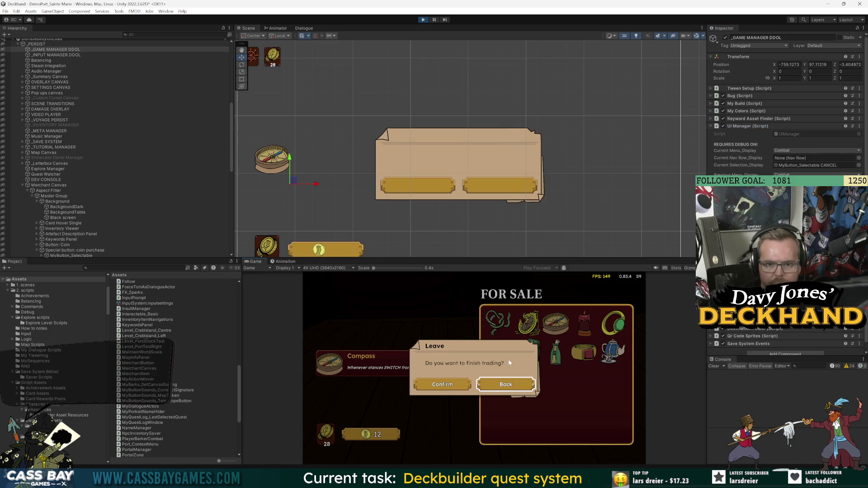
{"action": "key", "text": "Right"}
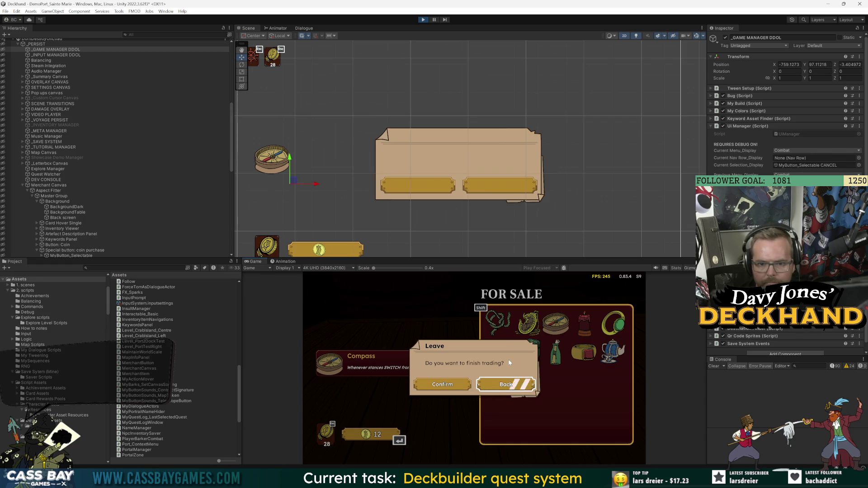
{"action": "scroll", "coordinate": [135, 177], "scroll_direction": "down", "scroll_amount": 10}
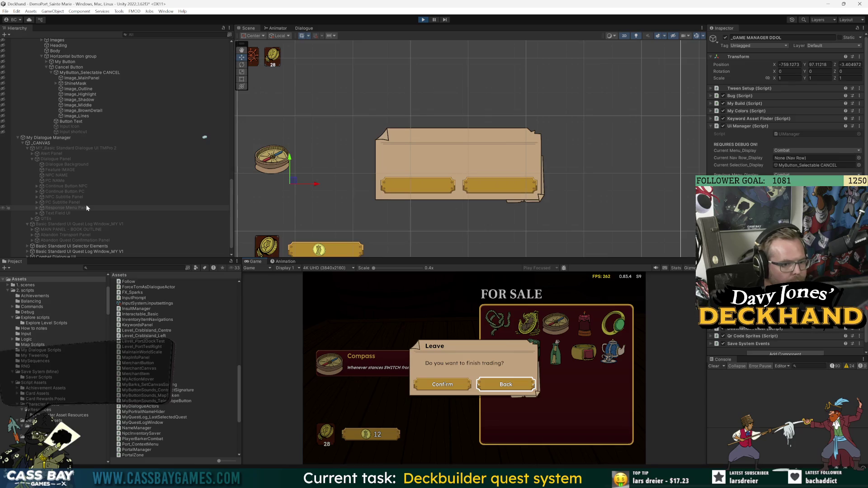
{"action": "scroll", "coordinate": [84, 204], "scroll_direction": "down", "scroll_amount": 1}
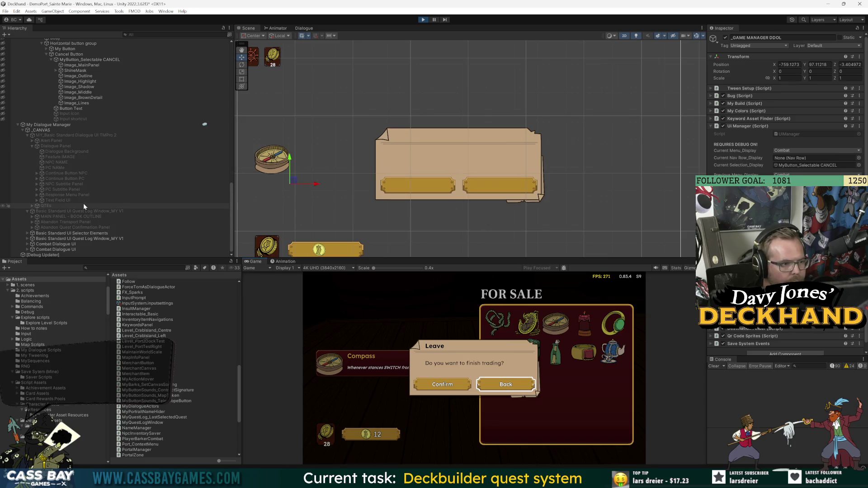
Step: Stop the game and open the Merchant Canvas prefab for editing
{"action": "left_click", "coordinate": [423, 21]}
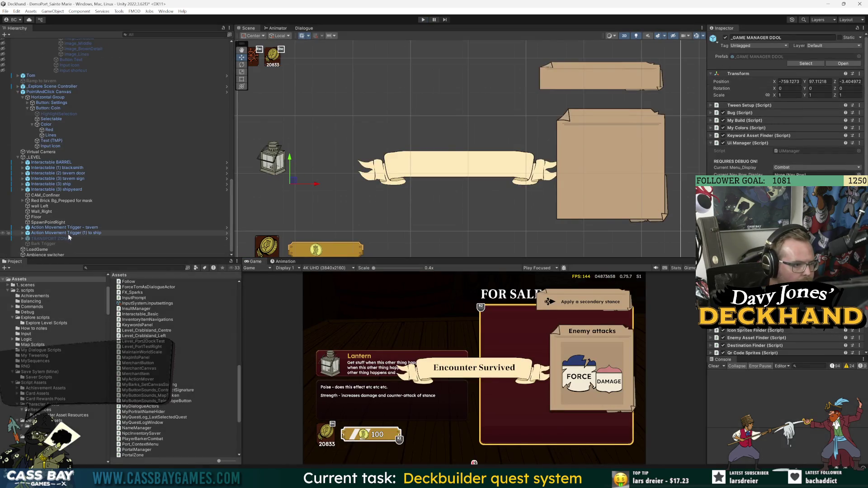
{"action": "scroll", "coordinate": [67, 228], "scroll_direction": "up", "scroll_amount": 10}
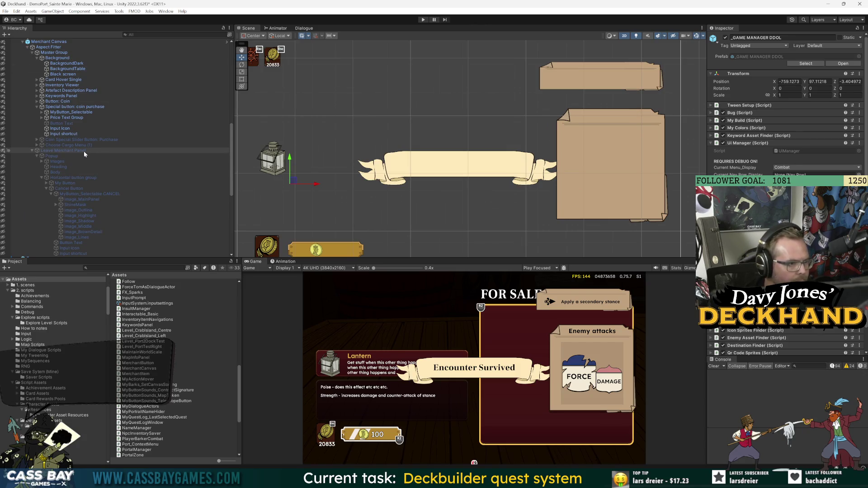
{"action": "left_click", "coordinate": [72, 188]}
{"action": "scroll", "coordinate": [62, 142], "scroll_direction": "up", "scroll_amount": 5}
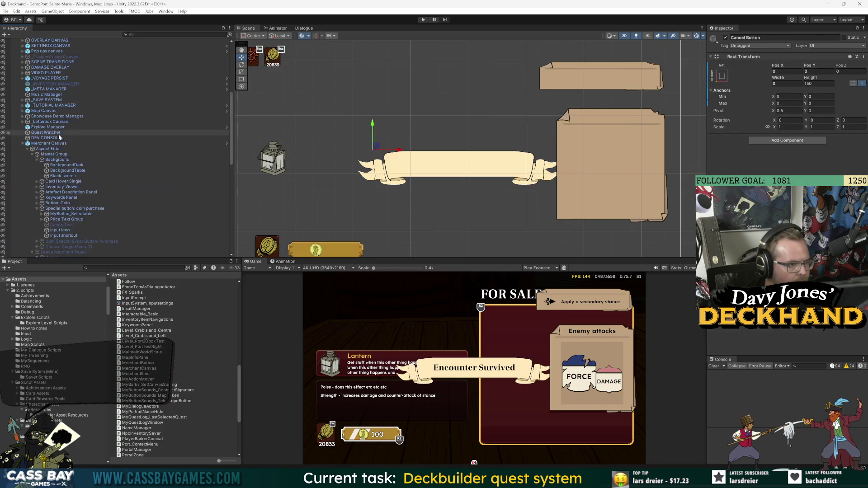
{"action": "left_click", "coordinate": [49, 144]}
{"action": "left_click", "coordinate": [844, 64]}
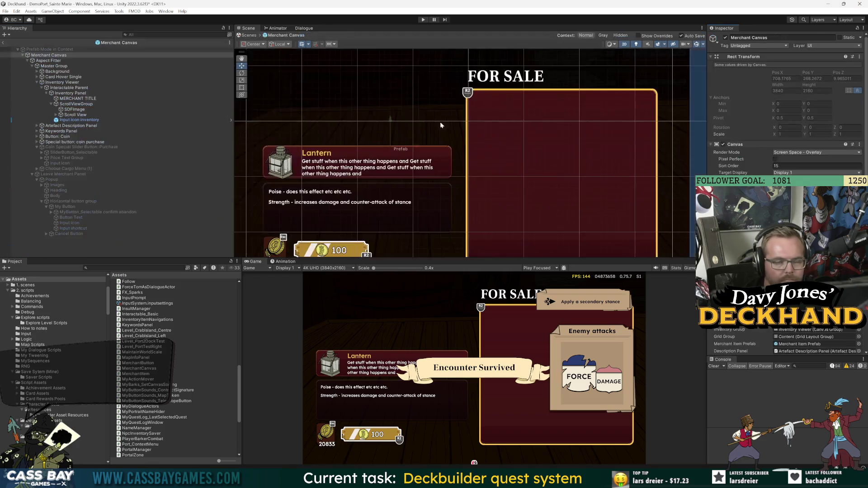
Step: Add Select On Hover to the Purchase slider's SliderButton_Selectable
{"action": "left_click", "coordinate": [67, 147]}
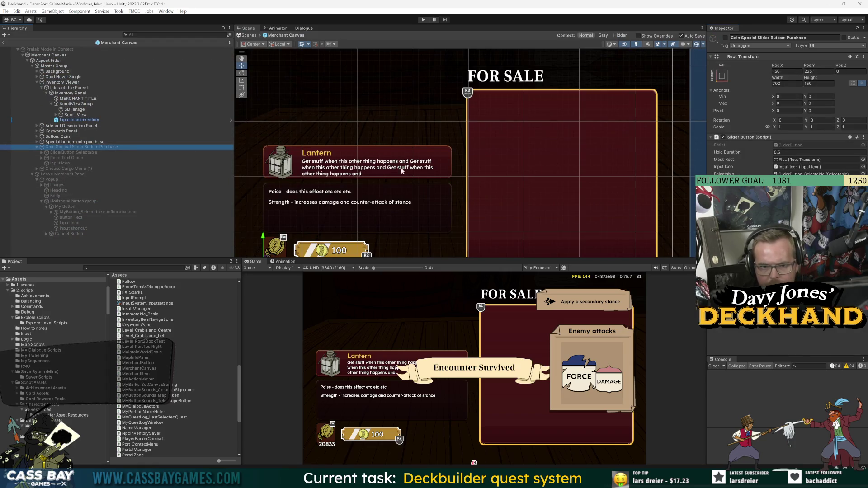
{"action": "left_click", "coordinate": [72, 153]}
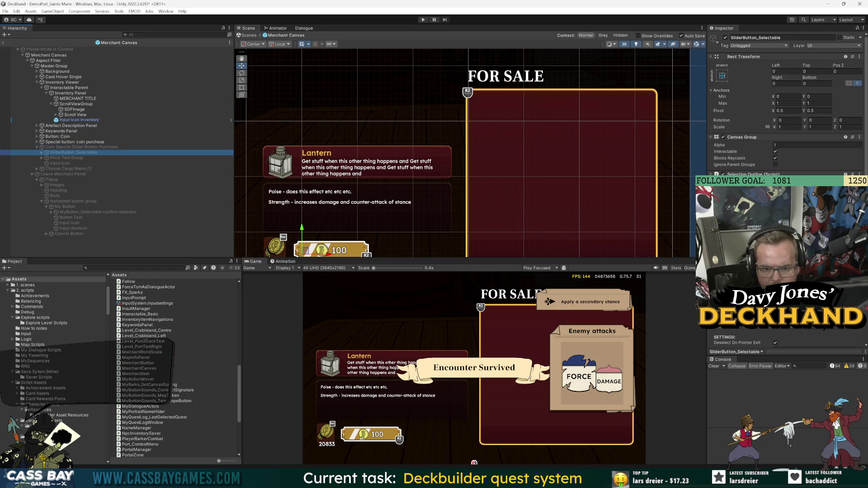
{"action": "scroll", "coordinate": [787, 104], "scroll_direction": "down", "scroll_amount": 3}
{"action": "key", "text": "Return"}
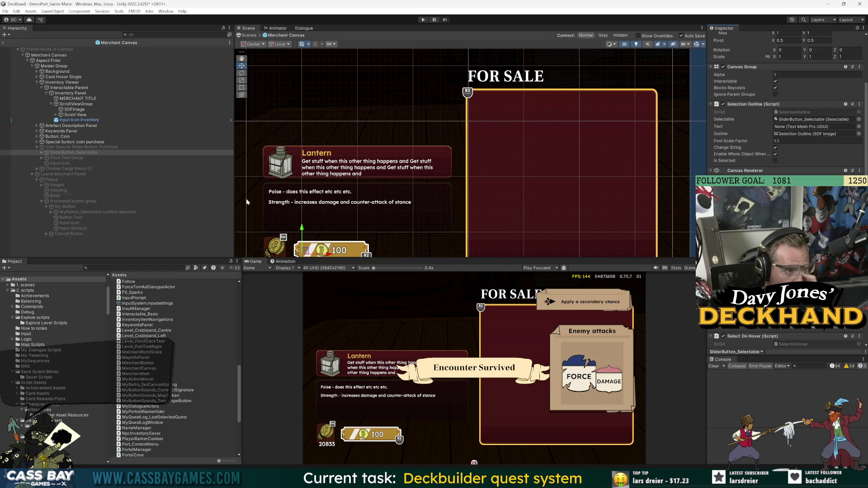
Step: Set the confirm abandon button's Navigation mode to Explicit
{"action": "left_click", "coordinate": [70, 212]}
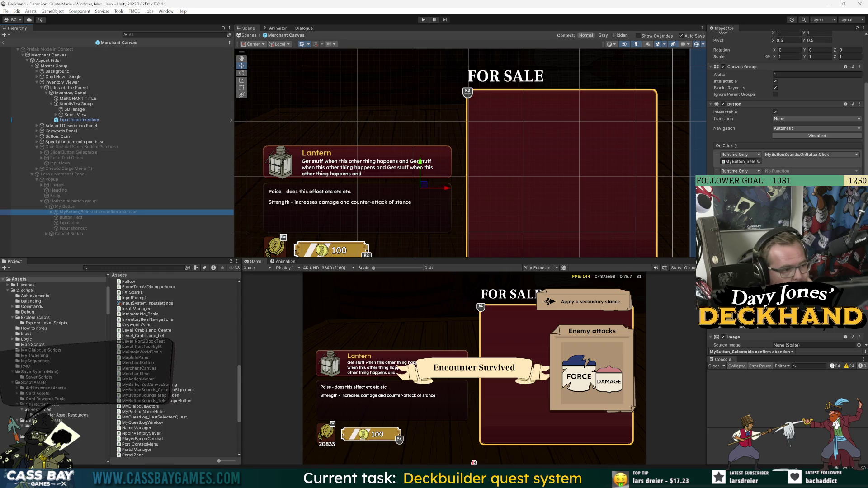
{"action": "scroll", "coordinate": [786, 113], "scroll_direction": "down", "scroll_amount": 4}
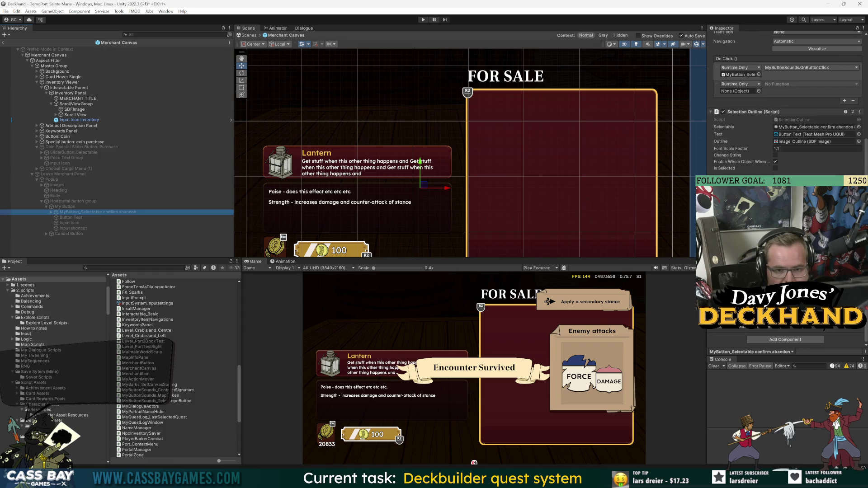
{"action": "scroll", "coordinate": [770, 146], "scroll_direction": "up", "scroll_amount": 4}
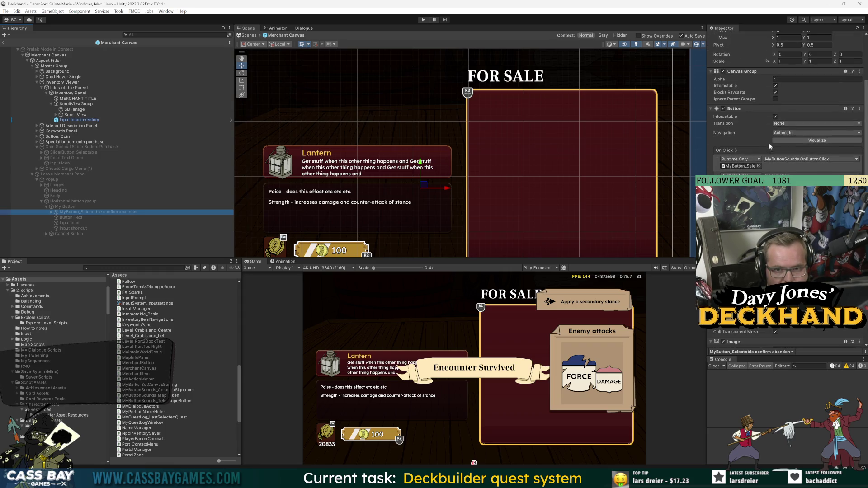
{"action": "left_click", "coordinate": [791, 134]}
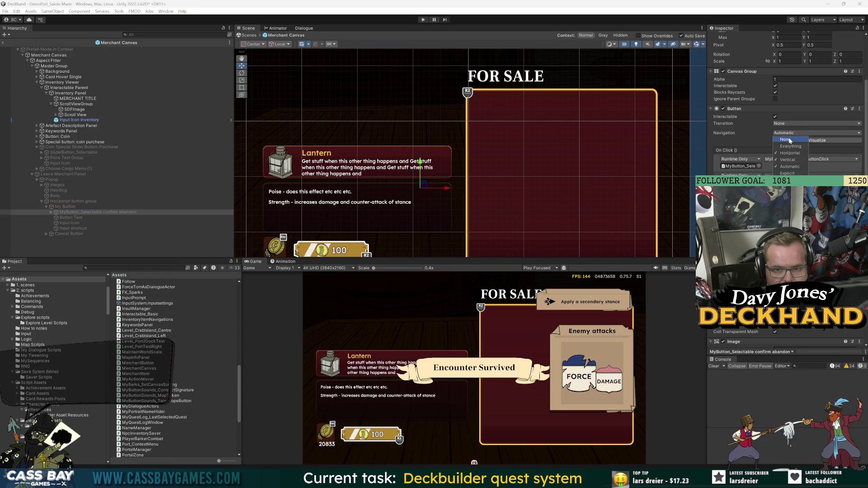
{"action": "left_click", "coordinate": [791, 139]}
{"action": "left_click", "coordinate": [792, 135]}
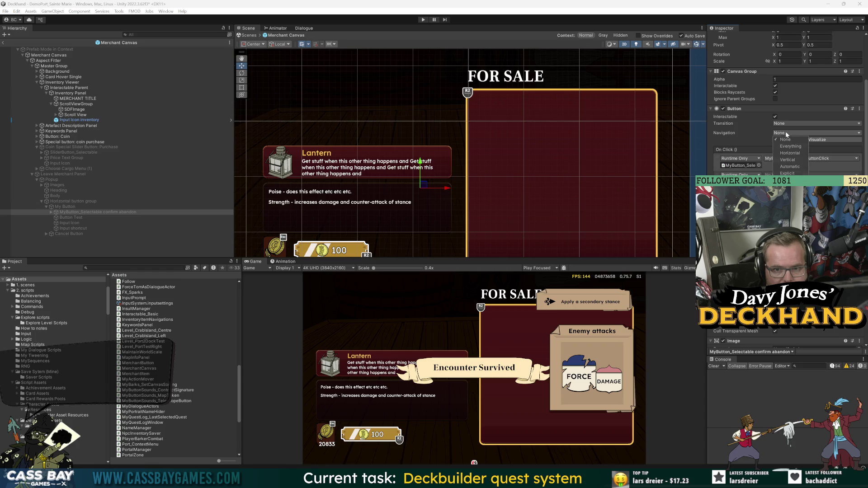
{"action": "left_click", "coordinate": [789, 173]}
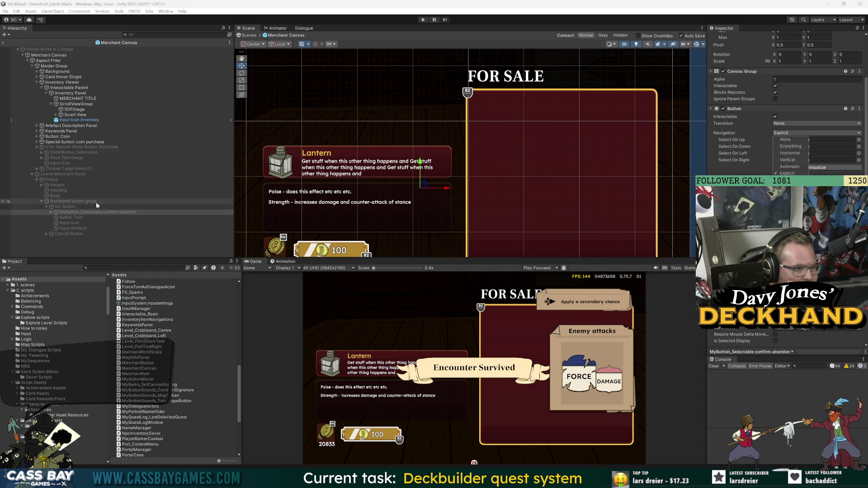
Step: Assign CANCEL as confirm abandon's Select On Left and Select On Right targets
{"action": "left_click", "coordinate": [46, 234]}
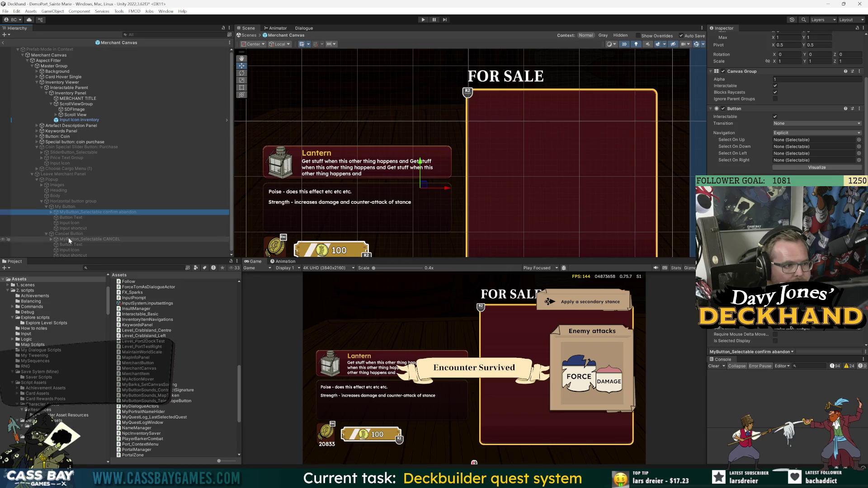
{"action": "left_click", "coordinate": [674, 189]}
{"action": "left_click_drag", "start_coordinate": [751, 144], "coordinate": [814, 160]}
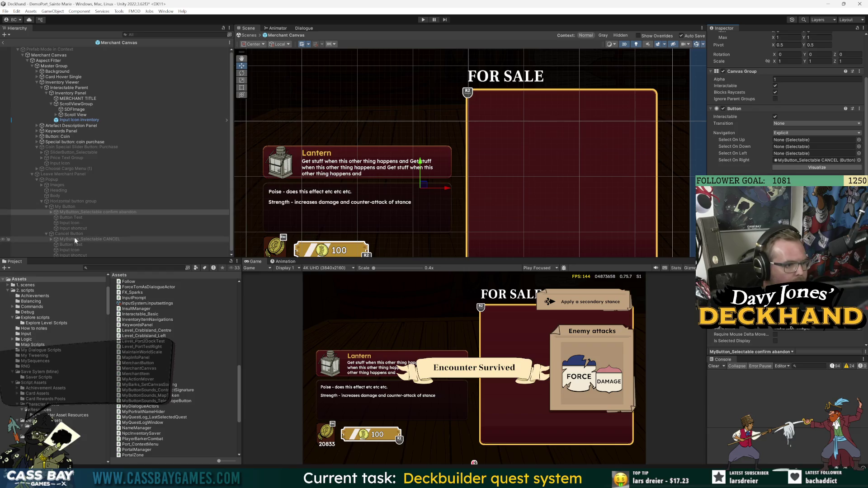
{"action": "mouse_move", "coordinate": [76, 238]}
{"action": "left_mouse_down"}
{"action": "mouse_move", "coordinate": [655, 251]}
{"action": "mouse_move", "coordinate": [785, 155]}
{"action": "left_mouse_up"}
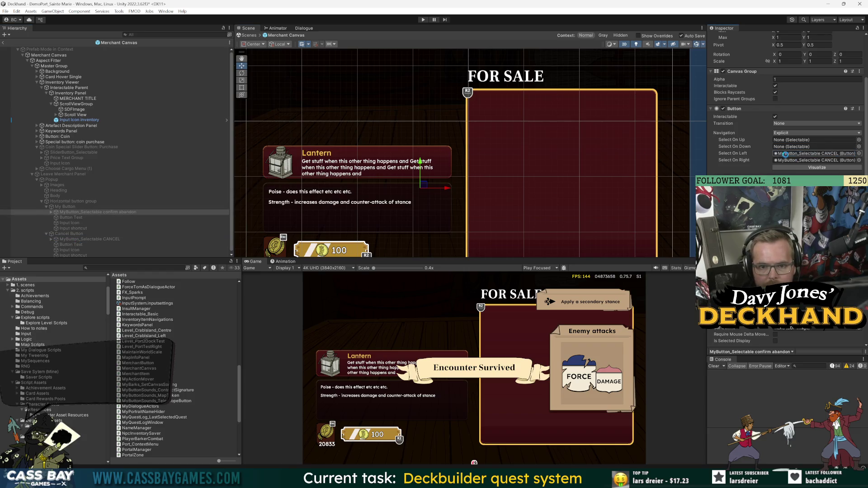
{"action": "left_click", "coordinate": [81, 239]}
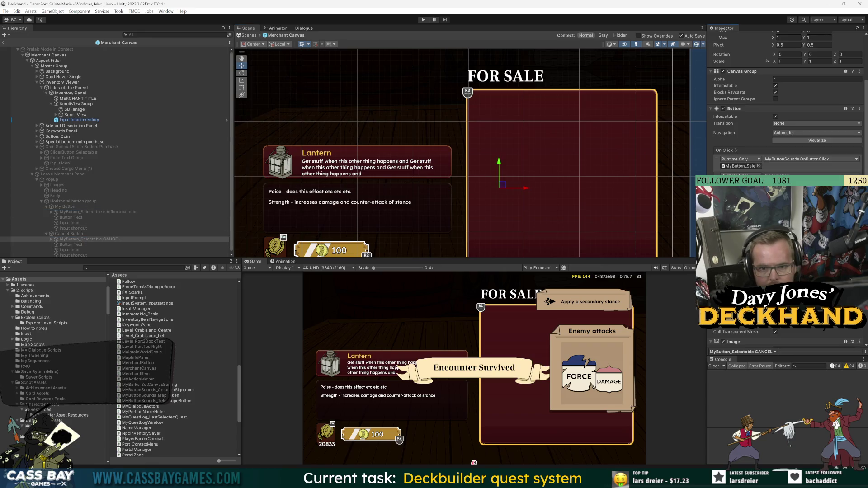
Step: Set CANCEL's Navigation to Explicit, with confirm abandon as both its left and right neighbour
{"action": "scroll", "coordinate": [177, 368], "scroll_direction": "up", "scroll_amount": 3}
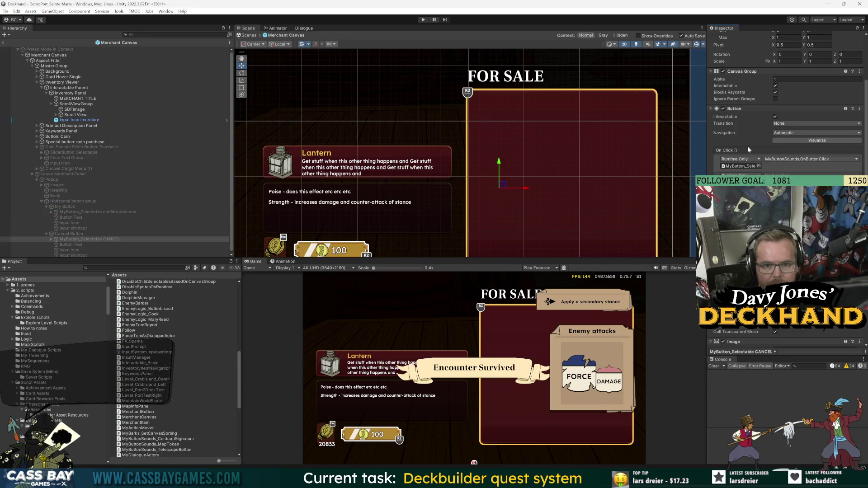
{"action": "left_click", "coordinate": [789, 124]}
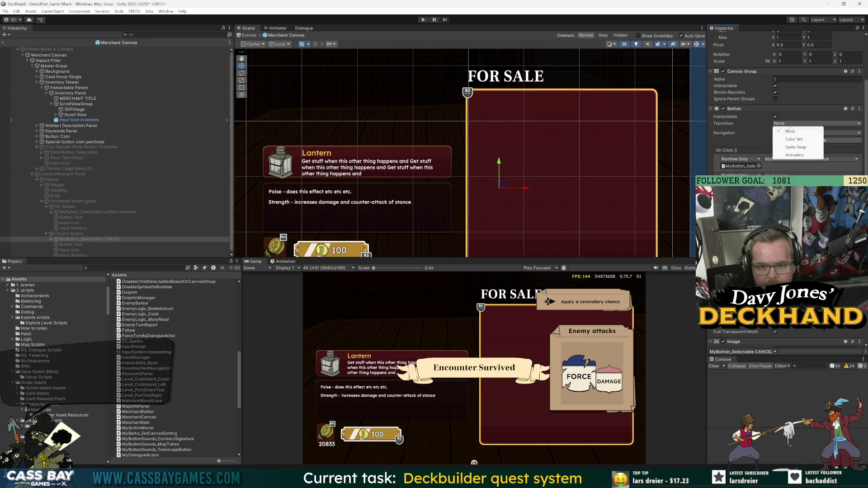
{"action": "left_click", "coordinate": [742, 141]}
{"action": "left_click", "coordinate": [785, 132]}
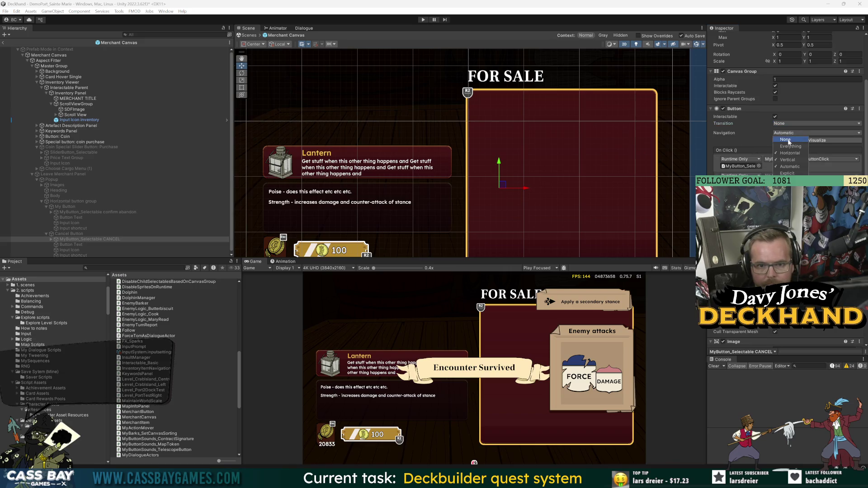
{"action": "left_click", "coordinate": [787, 174]}
{"action": "left_click", "coordinate": [786, 124]}
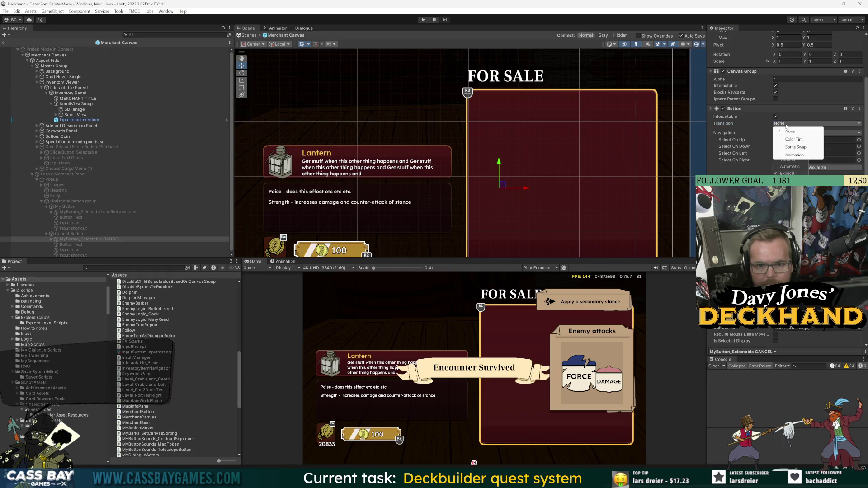
{"action": "left_click", "coordinate": [709, 151]}
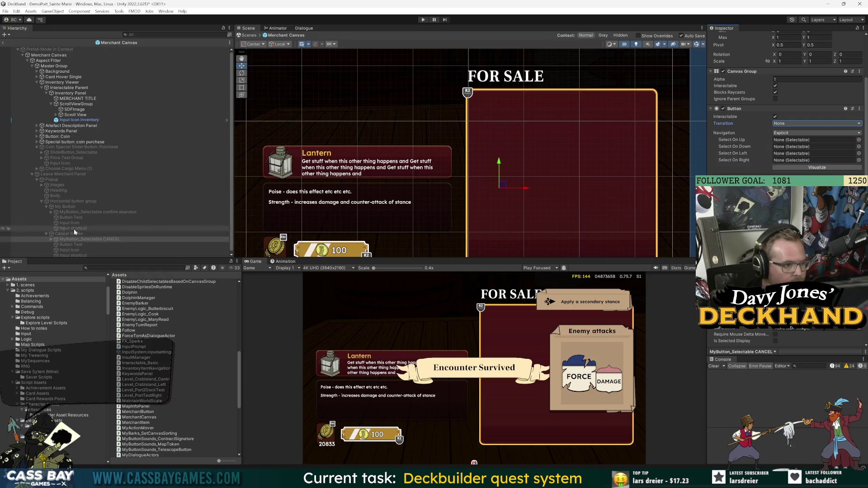
{"action": "mouse_move", "coordinate": [75, 213]}
{"action": "left_mouse_down"}
{"action": "mouse_move", "coordinate": [498, 149]}
{"action": "mouse_move", "coordinate": [787, 141]}
{"action": "mouse_move", "coordinate": [788, 157]}
{"action": "left_mouse_up"}
{"action": "left_click_drag", "start_coordinate": [74, 212], "coordinate": [803, 162]}
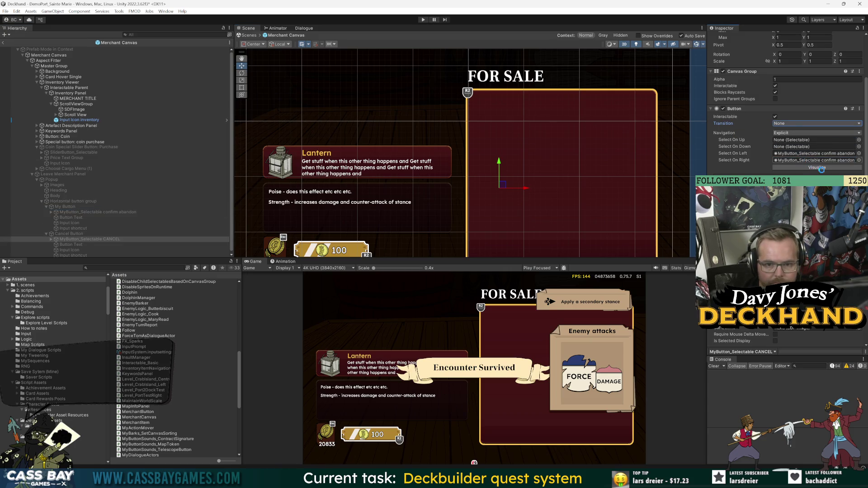
Step: Start the game, open the Leave prompt and toggle between Confirm and Back, ending on Back
{"action": "left_click", "coordinate": [423, 20]}
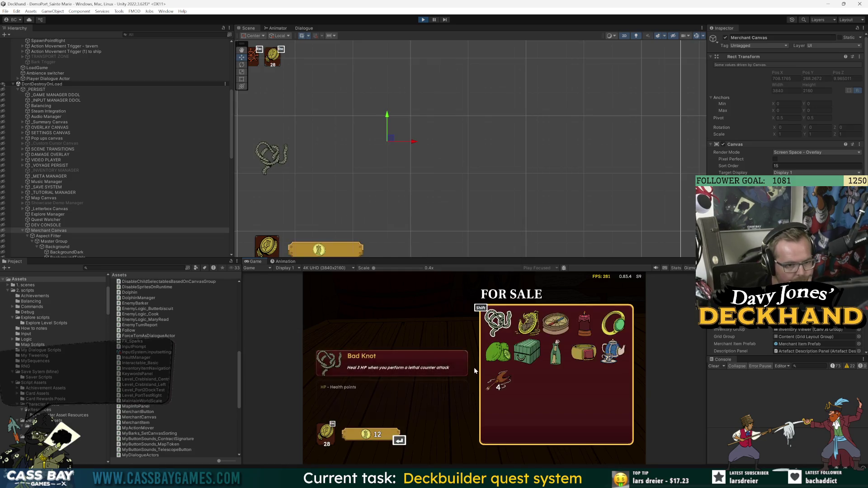
{"action": "key", "text": "Escape"}
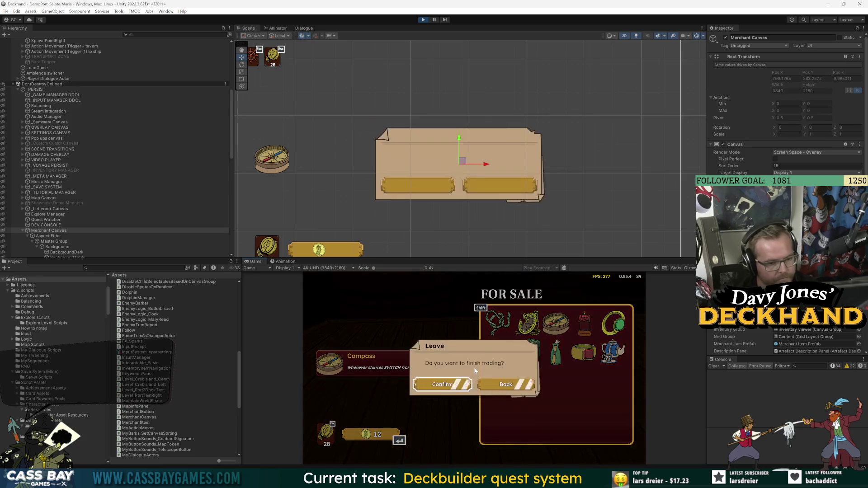
{"action": "key", "text": "Left"}
{"action": "key", "text": "Right"}
{"action": "key", "text": "Left"}
{"action": "key", "text": "Right"}
{"action": "key", "text": "Left"}
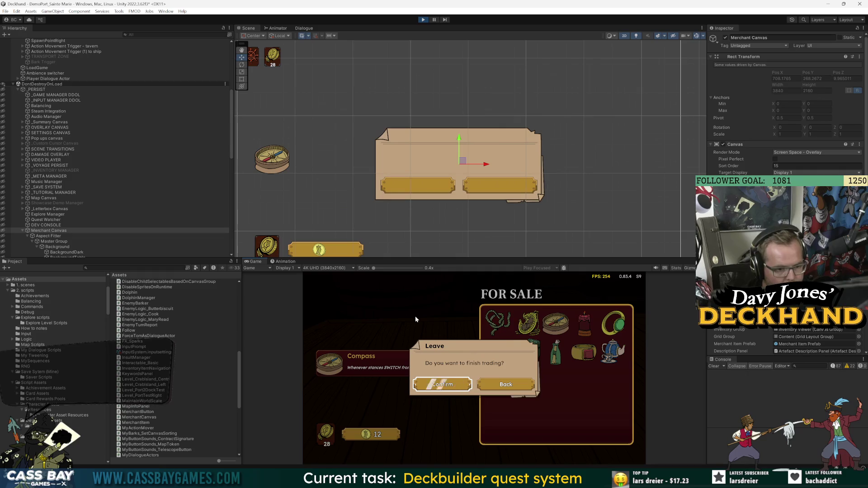
{"action": "key", "text": "Right"}
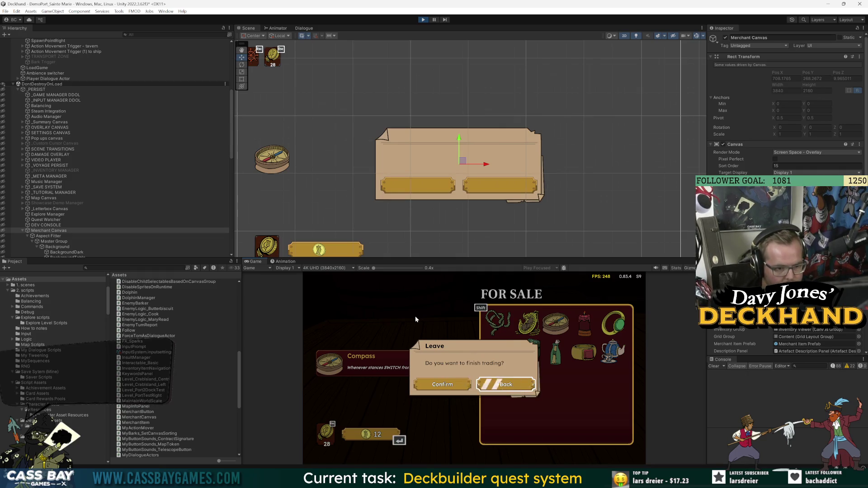
Step: Keep toggling the choices, submit to buy the Compass, then stop the game and return to the code
{"action": "key", "text": "Left"}
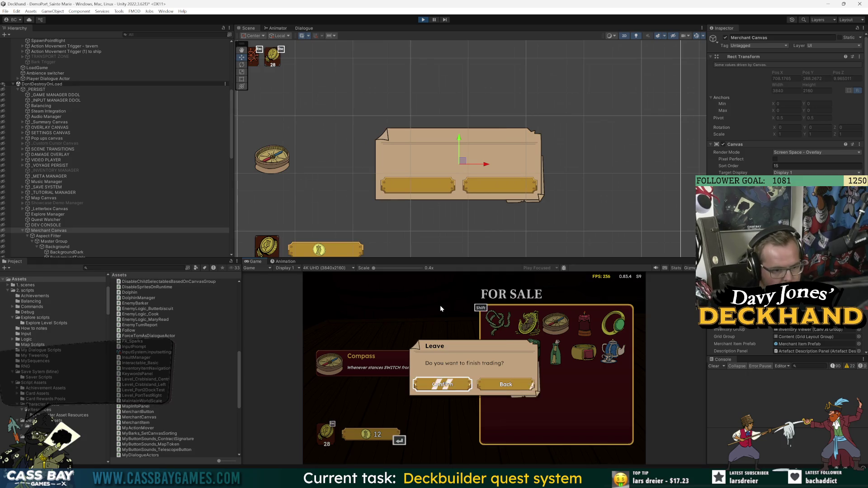
{"action": "key", "text": "Right"}
{"action": "key", "text": "Left"}
{"action": "key", "text": "Right"}
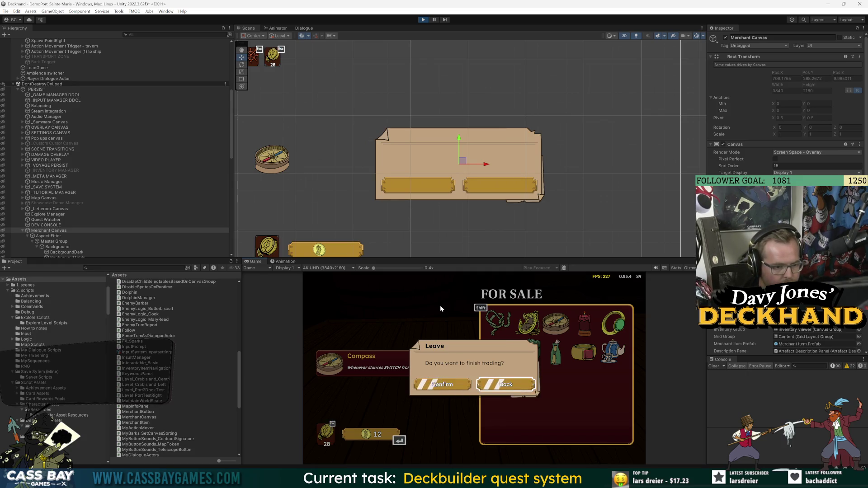
{"action": "key", "text": "Left"}
{"action": "key", "text": "Right"}
{"action": "key", "text": "Left"}
{"action": "key", "text": "Right"}
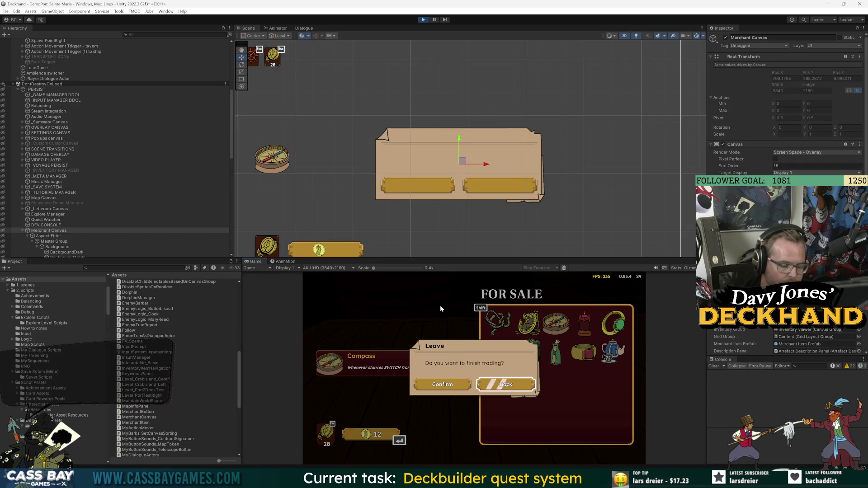
{"action": "key", "text": "Left"}
{"action": "key", "text": "Right"}
{"action": "key", "text": "Left"}
{"action": "key", "text": "Right"}
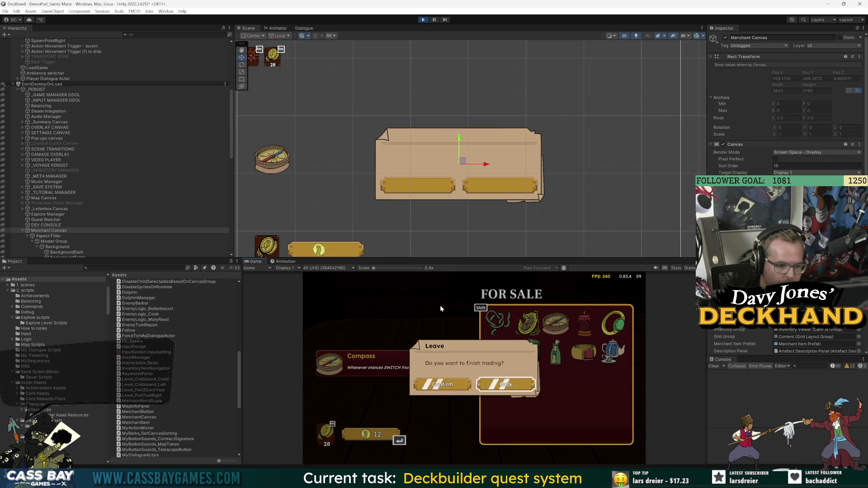
{"action": "key", "text": "Left"}
{"action": "key", "text": "Right"}
{"action": "key", "text": "Left"}
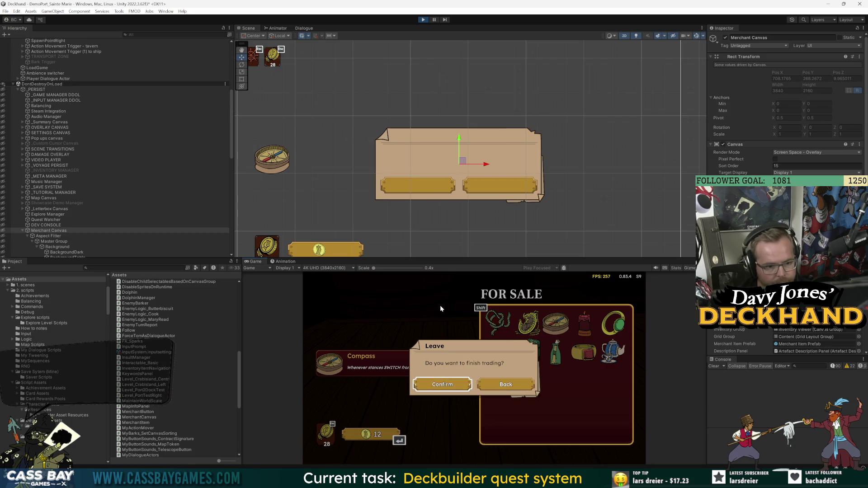
{"action": "key", "text": "Right"}
{"action": "key", "text": "Left"}
{"action": "key", "text": "Return"}
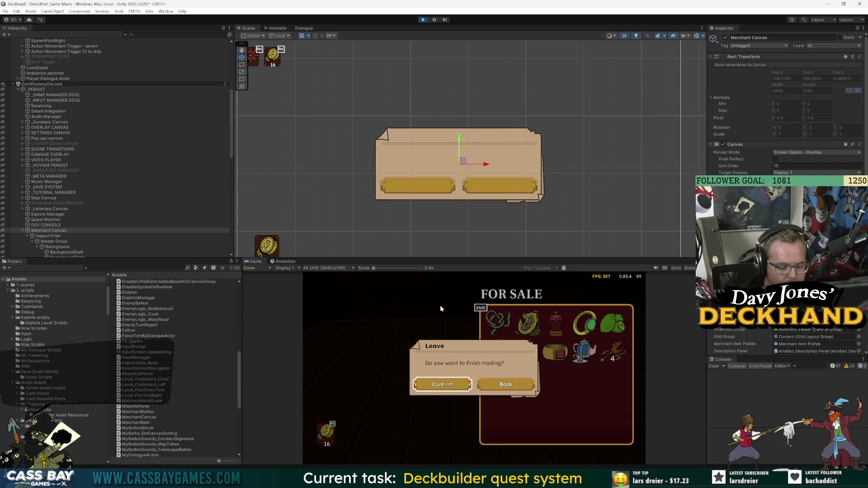
{"action": "key", "text": "ctrl+p"}
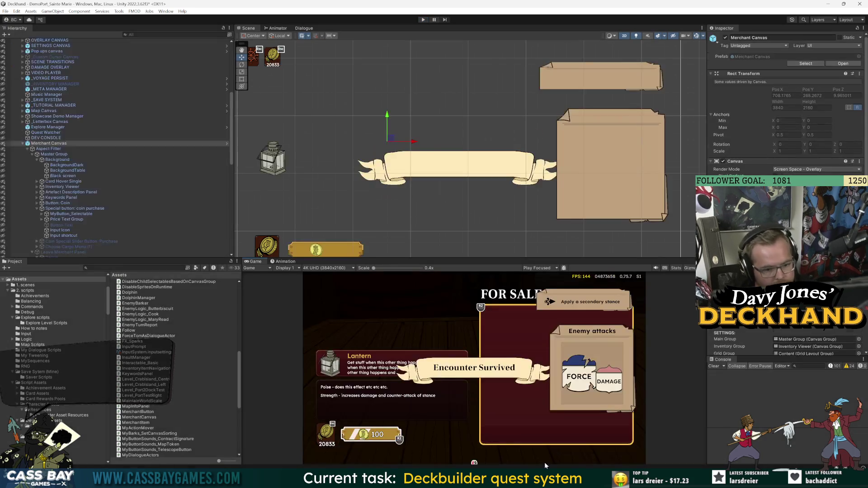
{"action": "key", "text": "alt+Tab"}
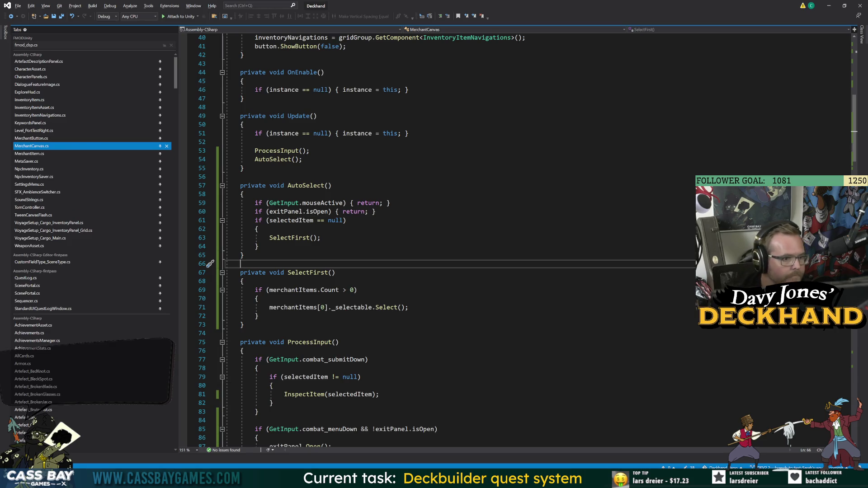
Step: Add 'isOpen = false;' after the inventoryGroup.interactable = false line in ProcessInput
{"action": "scroll", "coordinate": [434, 239], "scroll_direction": "up", "scroll_amount": 8}
{"action": "scroll", "coordinate": [210, 186], "scroll_direction": "down", "scroll_amount": 11}
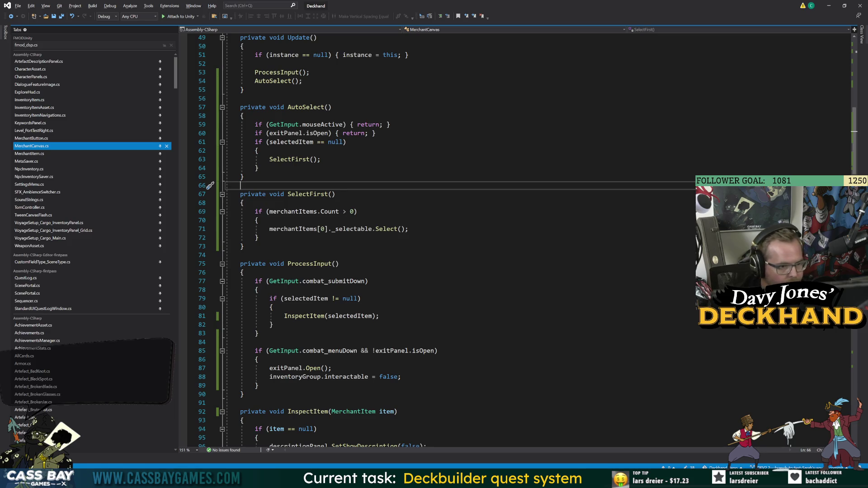
{"action": "left_click", "coordinate": [402, 376]}
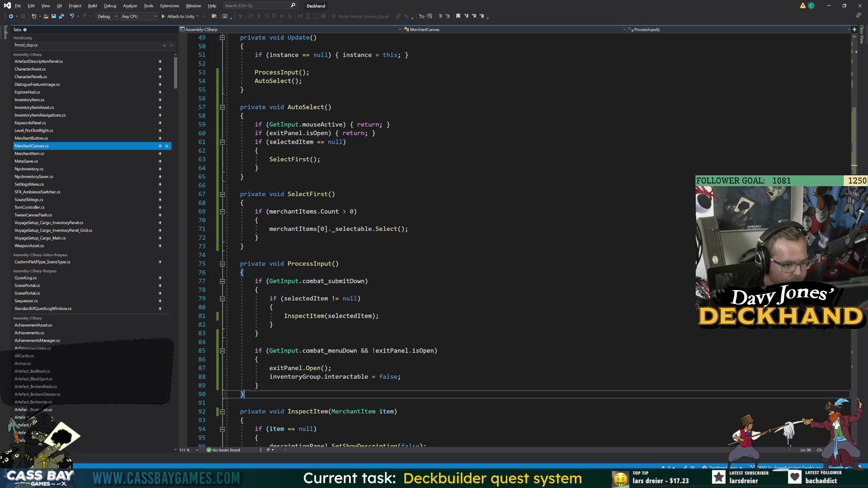
{"action": "key", "text": "Down"}
{"action": "key", "text": "Down"}
{"action": "key", "text": "Up"}
{"action": "key", "text": "Up"}
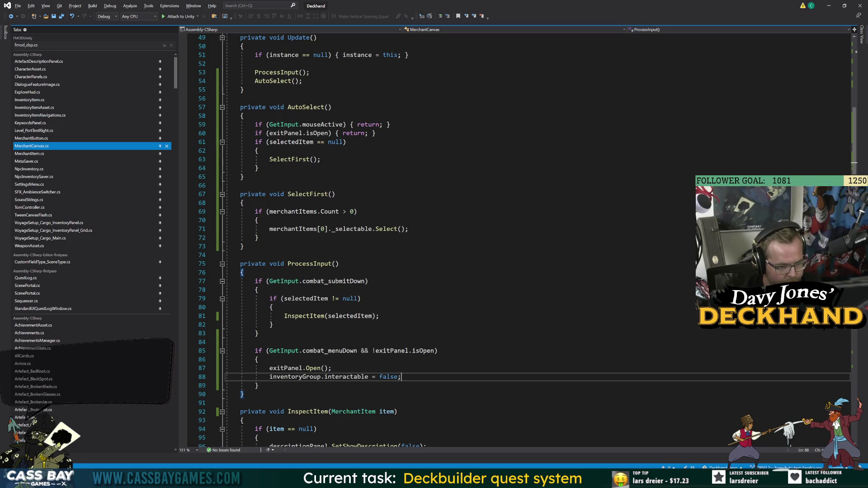
{"action": "key", "text": "Return"}
{"action": "type", "text": "isOpen ="}
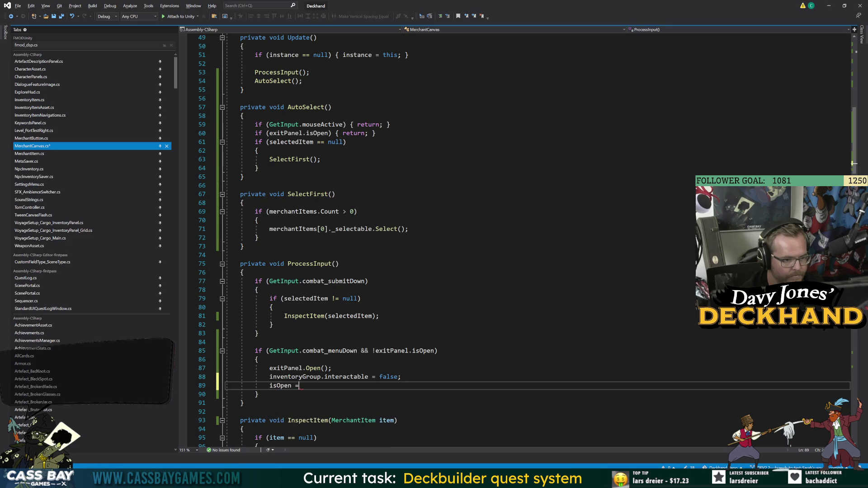
{"action": "type", "text": " false;"}
{"action": "left_click", "coordinate": [434, 351]}
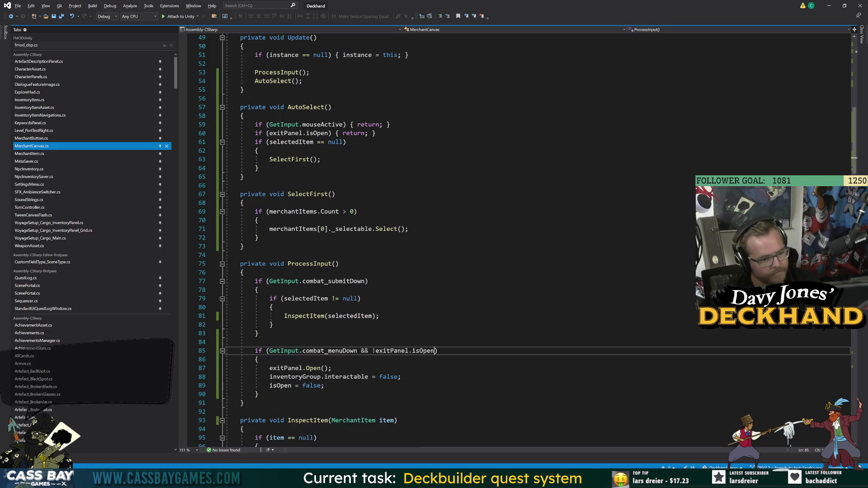
Step: Review how isOpen is assigned in the Close() and Open() methods
{"action": "scroll", "coordinate": [362, 244], "scroll_direction": "up", "scroll_amount": 4}
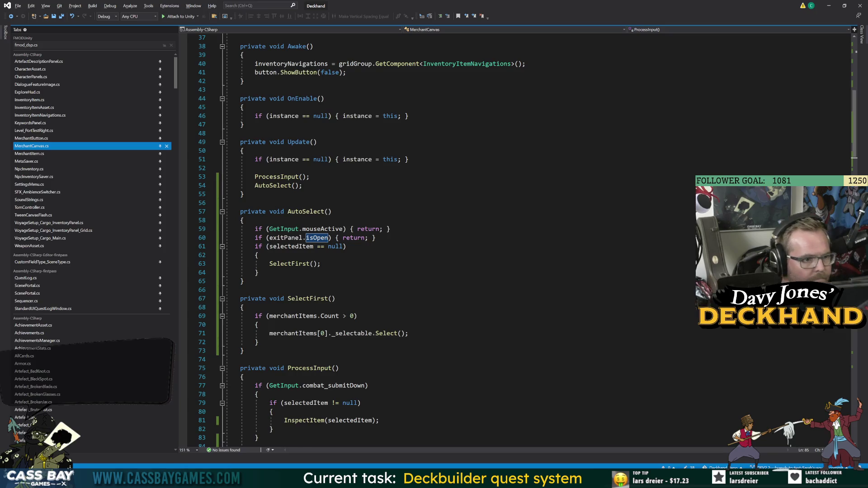
{"action": "scroll", "coordinate": [362, 245], "scroll_direction": "up", "scroll_amount": 7}
{"action": "scroll", "coordinate": [453, 244], "scroll_direction": "down", "scroll_amount": 18}
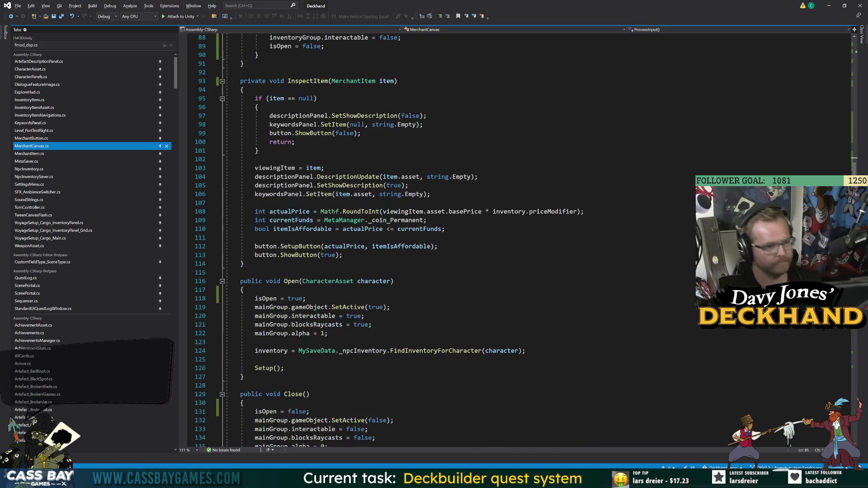
{"action": "scroll", "coordinate": [452, 239], "scroll_direction": "down", "scroll_amount": 6}
{"action": "scroll", "coordinate": [452, 240], "scroll_direction": "down", "scroll_amount": 3}
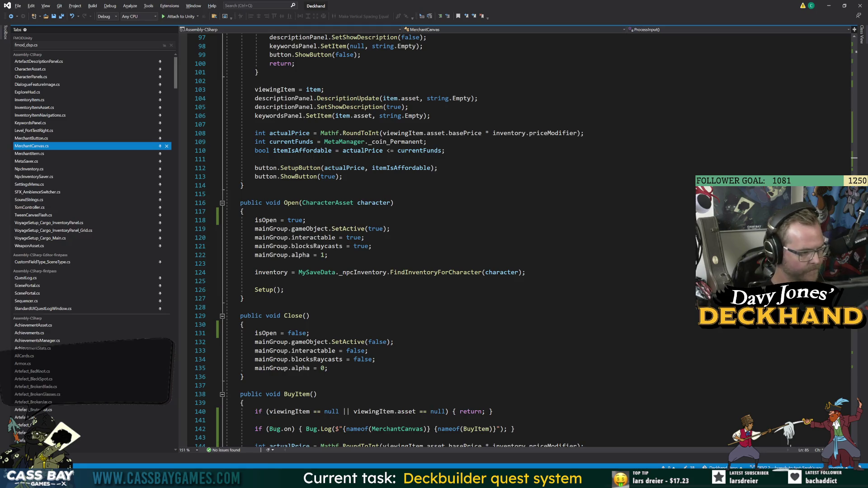
{"action": "mouse_move", "coordinate": [335, 360]}
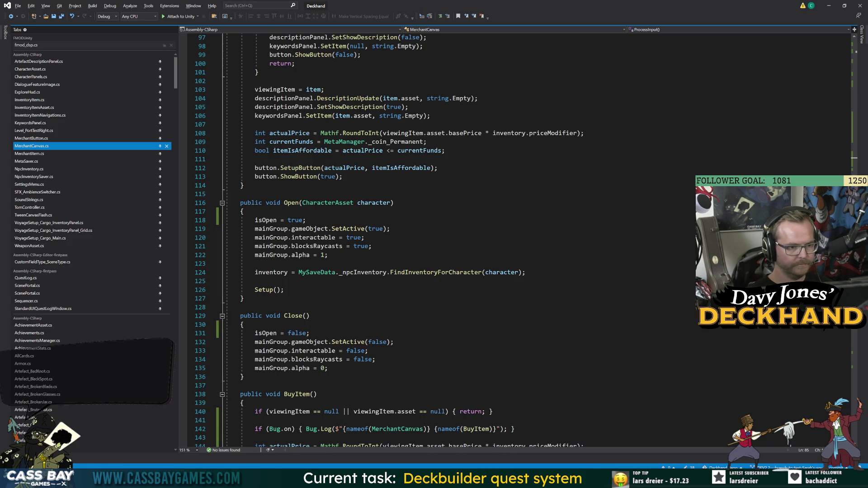
{"action": "left_click", "coordinate": [265, 333]}
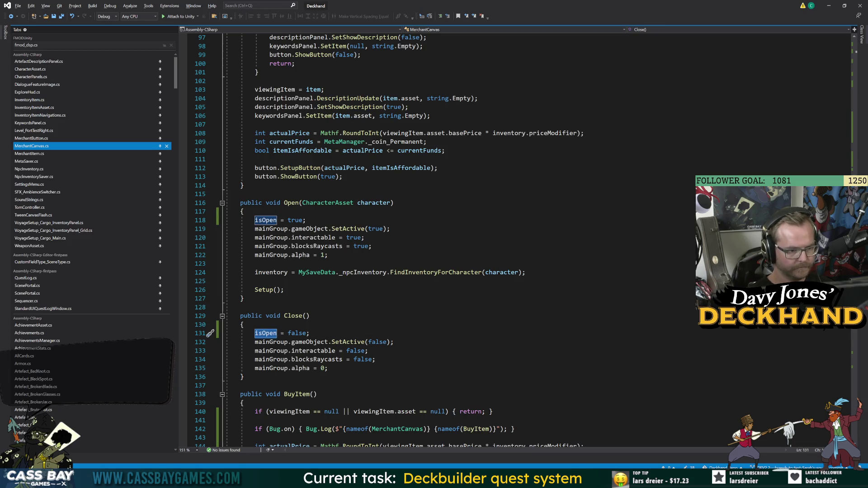
{"action": "mouse_move", "coordinate": [359, 342]}
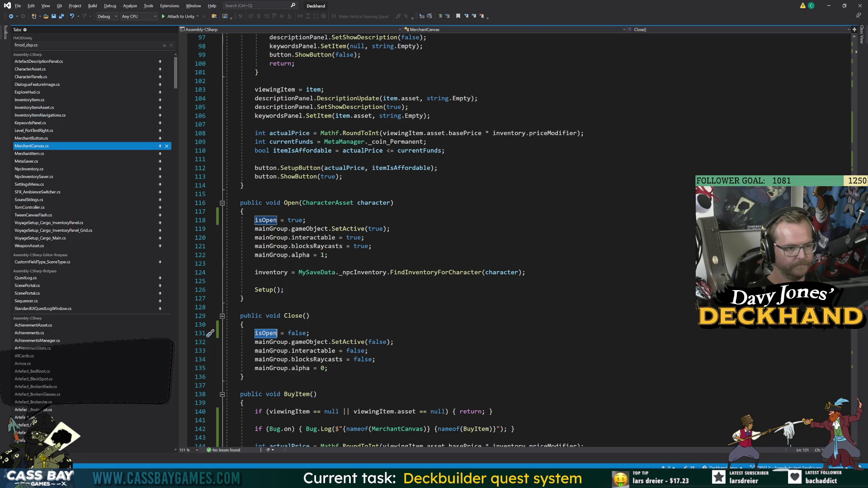
{"action": "left_click", "coordinate": [392, 229]}
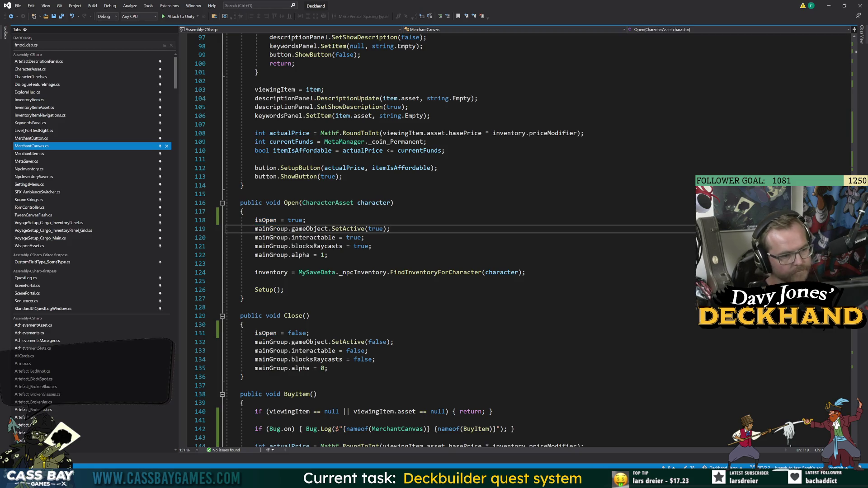
{"action": "scroll", "coordinate": [391, 229], "scroll_direction": "up", "scroll_amount": 11}
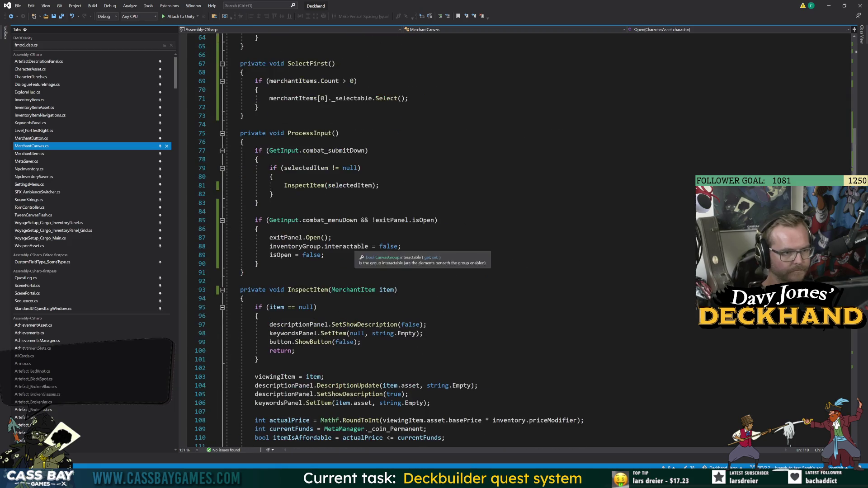
Step: Declare a new OpenExitPanel() method below ProcessInput
{"action": "left_click", "coordinate": [244, 272]}
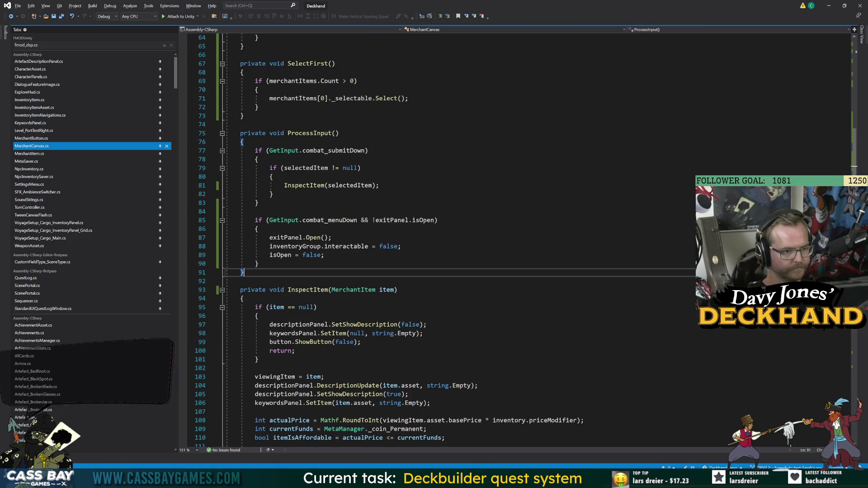
{"action": "key", "text": "Return"}
{"action": "key", "text": "Return"}
{"action": "type", "text": "preiva"}
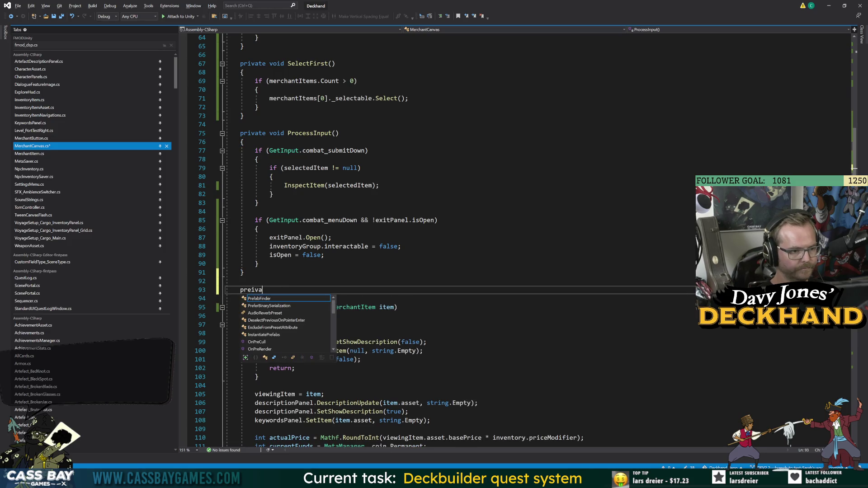
{"action": "type", "text": "te void OpenE"}
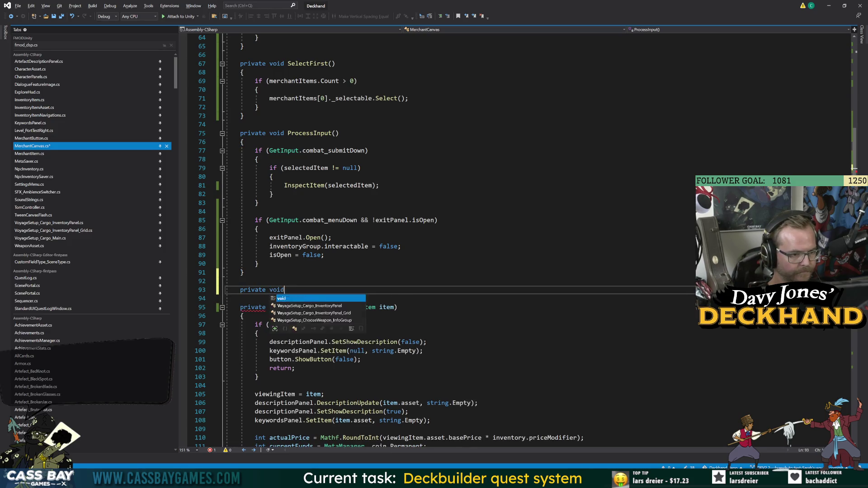
{"action": "type", "text": "xitPanel"}
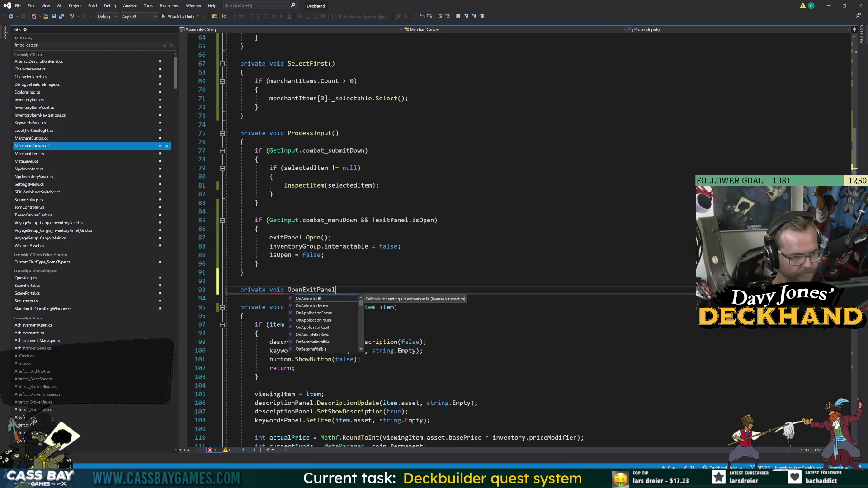
{"action": "type", "text": "()"}
{"action": "key", "text": "Return"}
{"action": "type", "text": "{"}
{"action": "key", "text": "Return"}
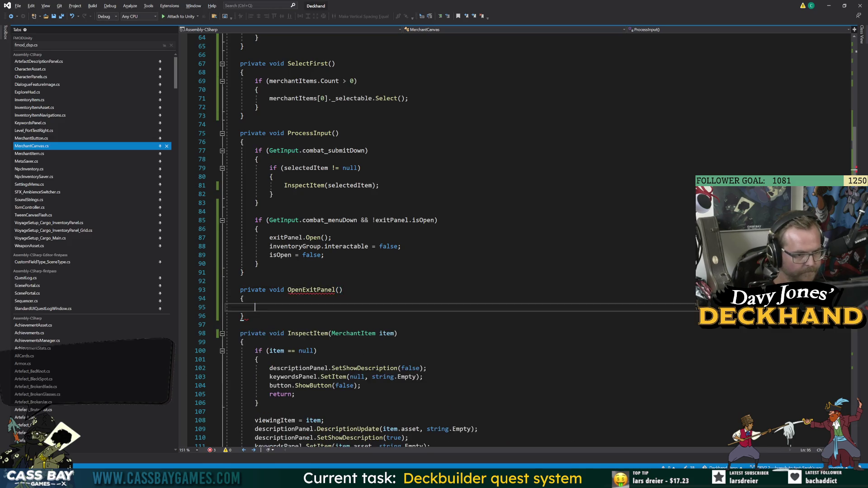
Step: Move the three exit-panel lines into OpenExitPanel, call OpenExitPanel() from ProcessInput, and save
{"action": "left_click_drag", "start_coordinate": [325, 255], "coordinate": [277, 238]}
{"action": "key", "text": "ctrl+x"}
{"action": "left_click", "coordinate": [236, 290]}
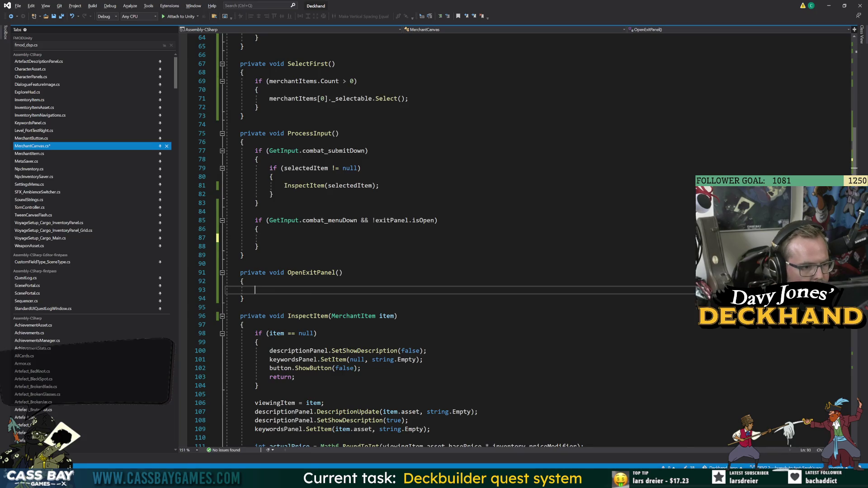
{"action": "key", "text": "ctrl+v"}
{"action": "left_click", "coordinate": [270, 237]}
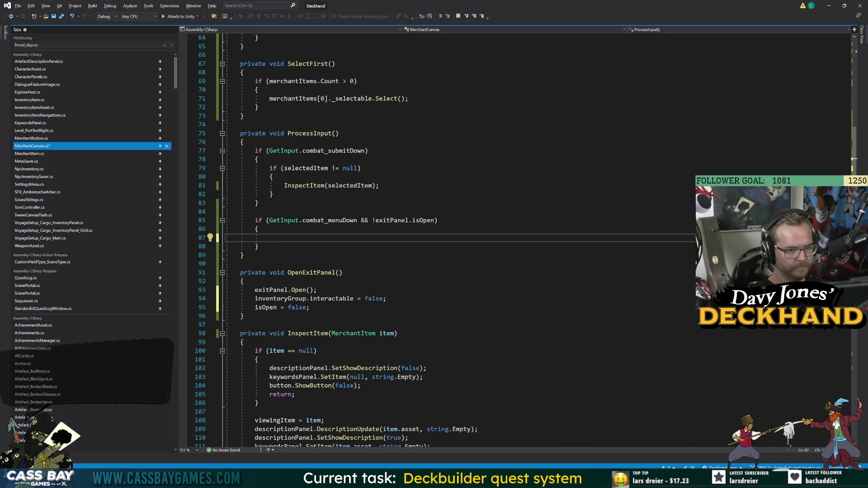
{"action": "type", "text": "OpenE"}
{"action": "key", "text": "Tab"}
{"action": "type", "text": "();"}
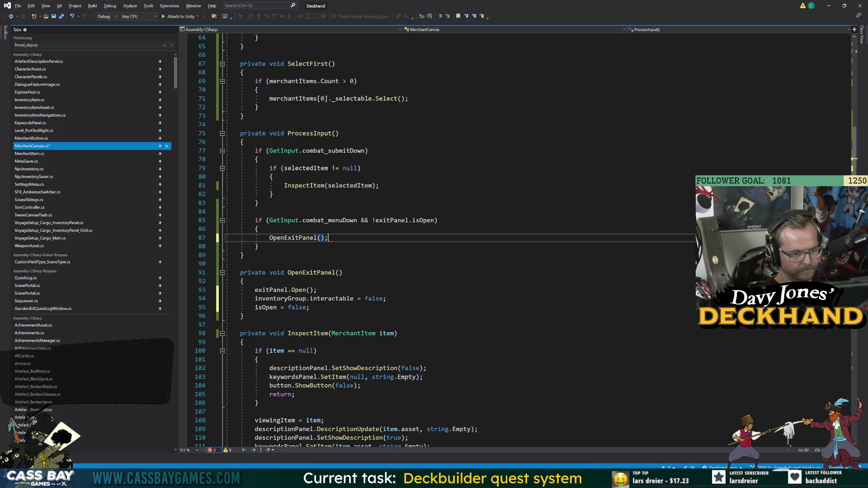
{"action": "key", "text": "ctrl+s"}
Step: Add an empty private void CloseExitPanel() method after OpenExitPanel and save
{"action": "left_click", "coordinate": [246, 316]}
{"action": "key", "text": "Return"}
{"action": "key", "text": "Return"}
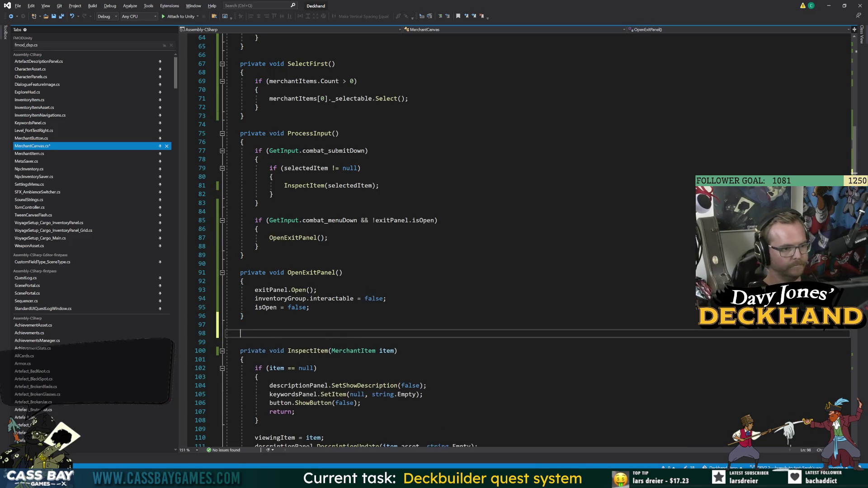
{"action": "type", "text": "private void CloseExitP"}
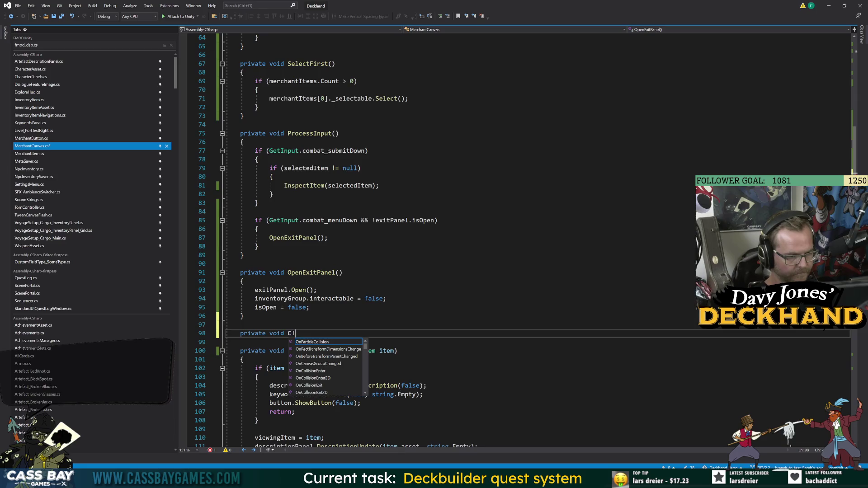
{"action": "type", "text": "anel()"}
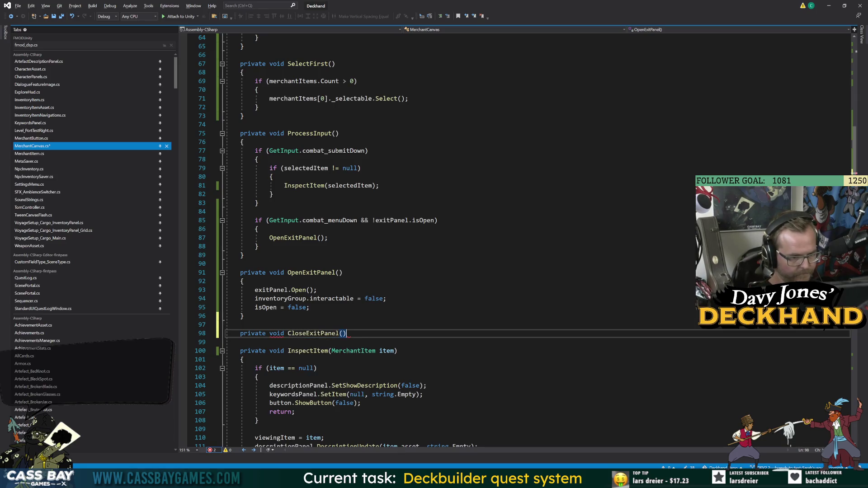
{"action": "key", "text": "Return"}
{"action": "type", "text": "{"}
{"action": "key", "text": "Return"}
{"action": "key", "text": "ctrl+s"}
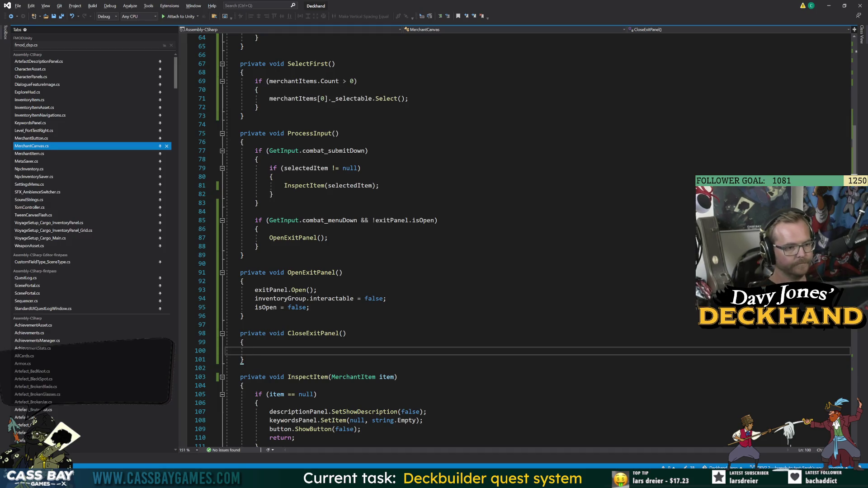
Step: Fill CloseExitPanel with exitPanel.Close(), inventoryGroup.interactable = true and isOpen = true
{"action": "type", "text": "exitPanel.cl"}
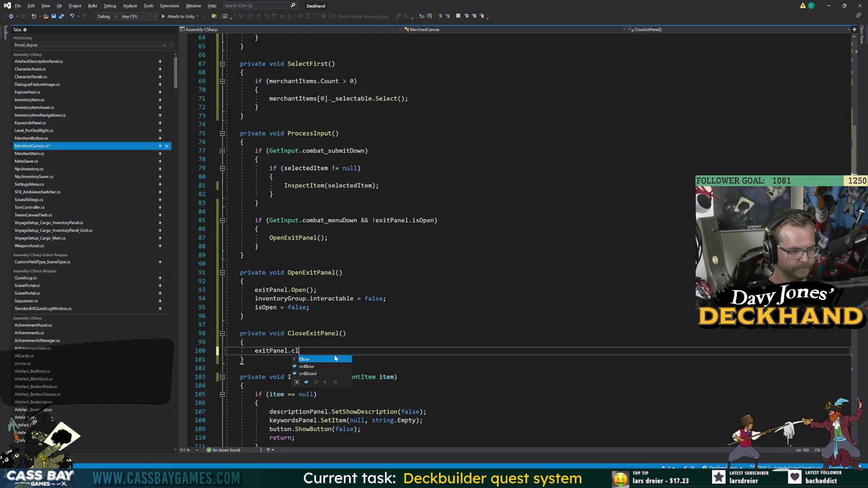
{"action": "type", "text": "();"}
{"action": "key", "text": "Return"}
{"action": "type", "text": "i"}
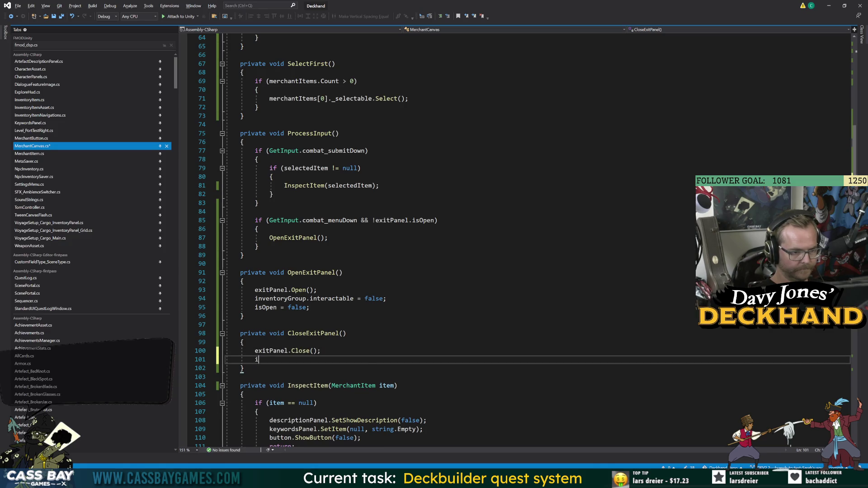
{"action": "type", "text": "nventoryGroup."}
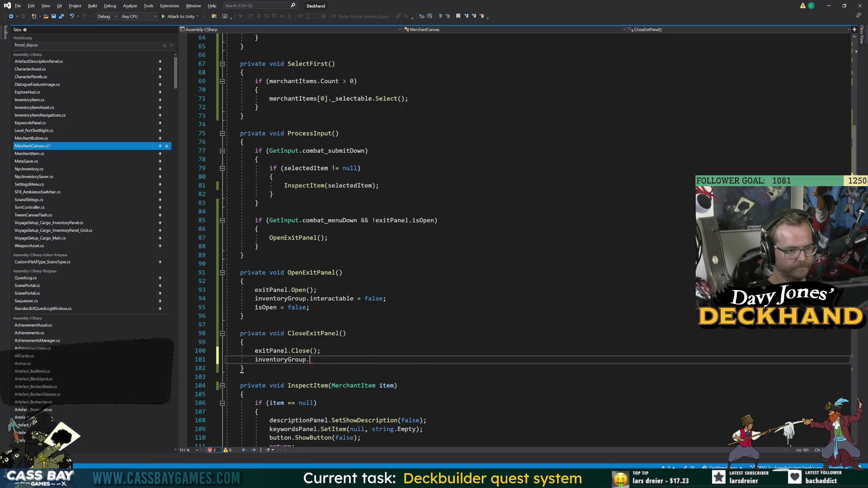
{"action": "type", "text": "interactable = true;"}
{"action": "key", "text": "Return"}
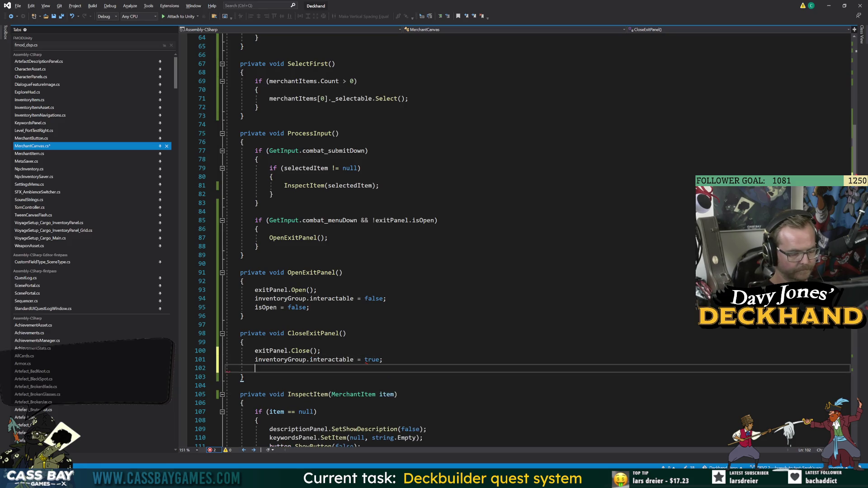
{"action": "type", "text": "isOpen = true;"}
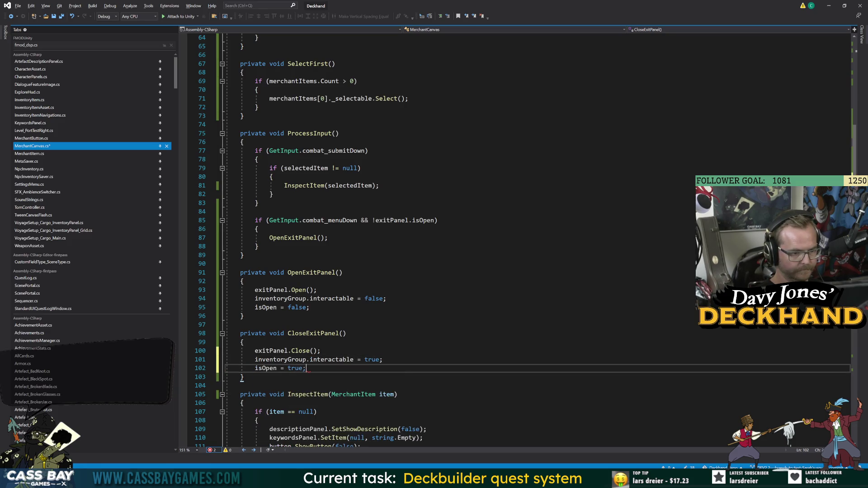
Step: Rename the method to CancelExitPanel, change it from private to public, and save
{"action": "left_click", "coordinate": [320, 351]}
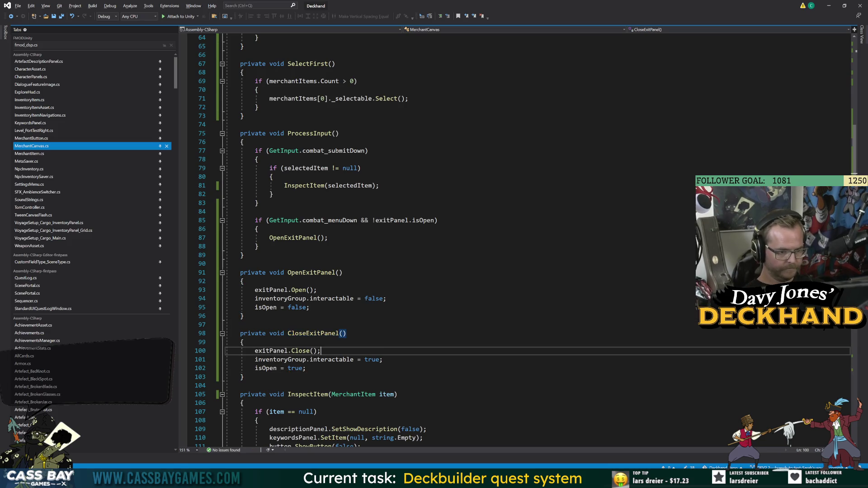
{"action": "left_click", "coordinate": [312, 333]}
{"action": "key", "text": "ctrl+r"}
{"action": "key", "text": "ctrl+r"}
{"action": "type", "text": "Cance"}
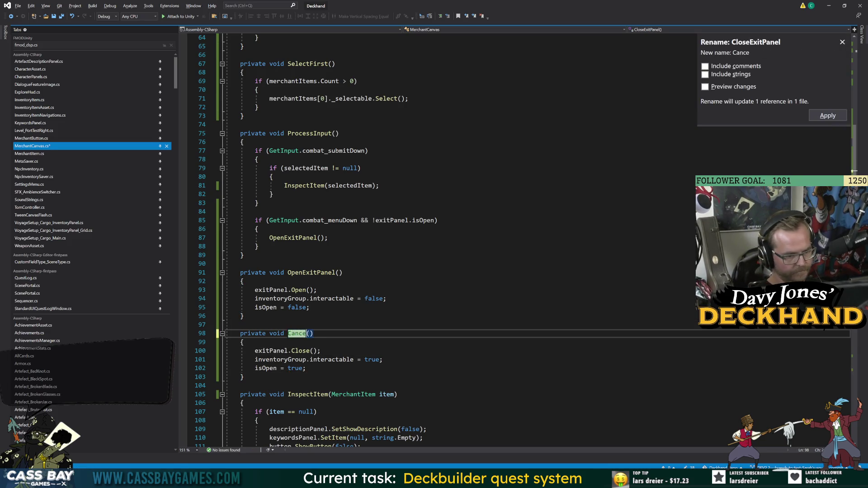
{"action": "type", "text": "lExitPanel"}
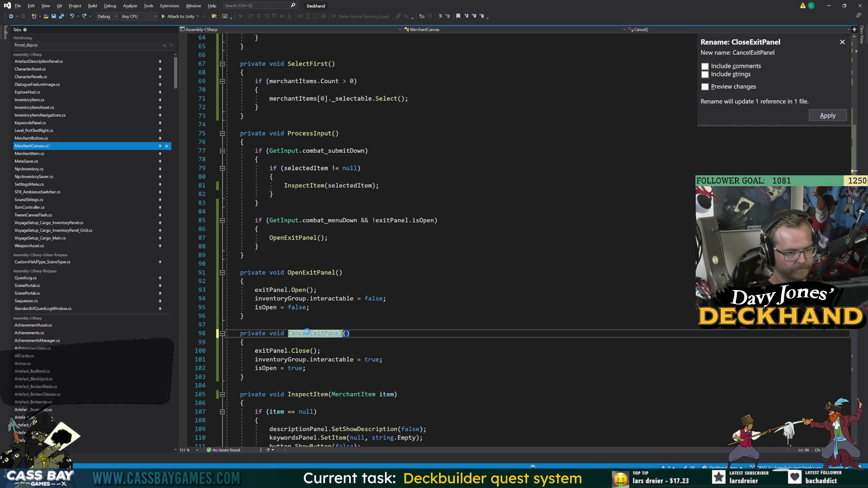
{"action": "key", "text": "Return"}
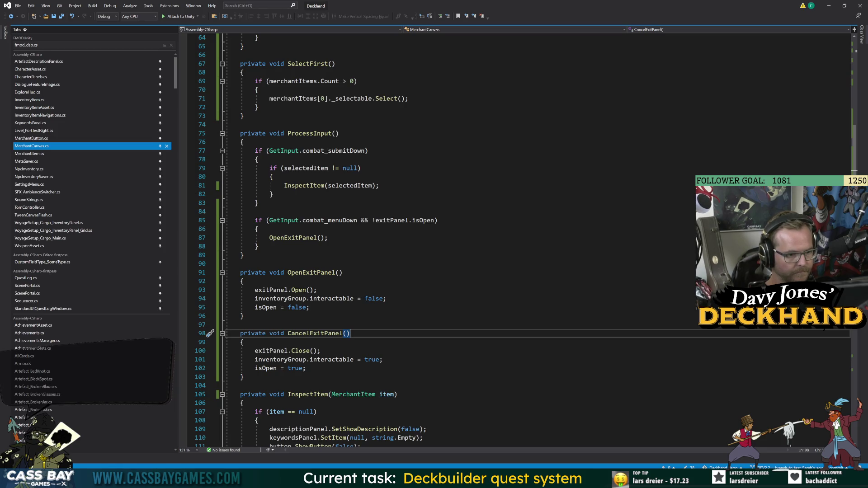
{"action": "double_click", "coordinate": [260, 334]}
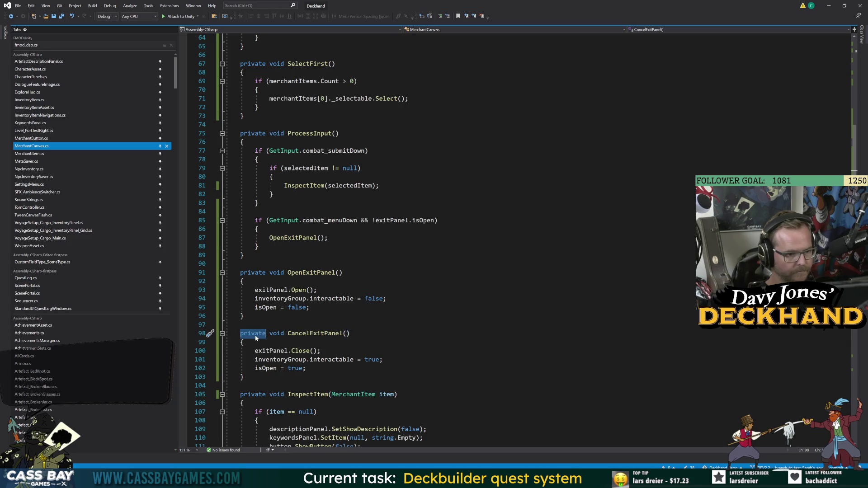
{"action": "type", "text": "public"}
{"action": "key", "text": "BackSpace"}
{"action": "key", "text": "BackSpace"}
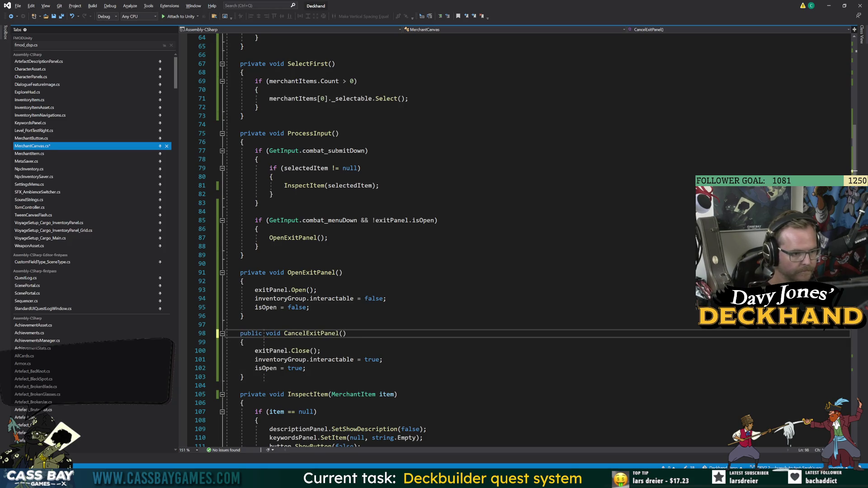
{"action": "key", "text": "ctrl+s"}
{"action": "left_click", "coordinate": [244, 255]}
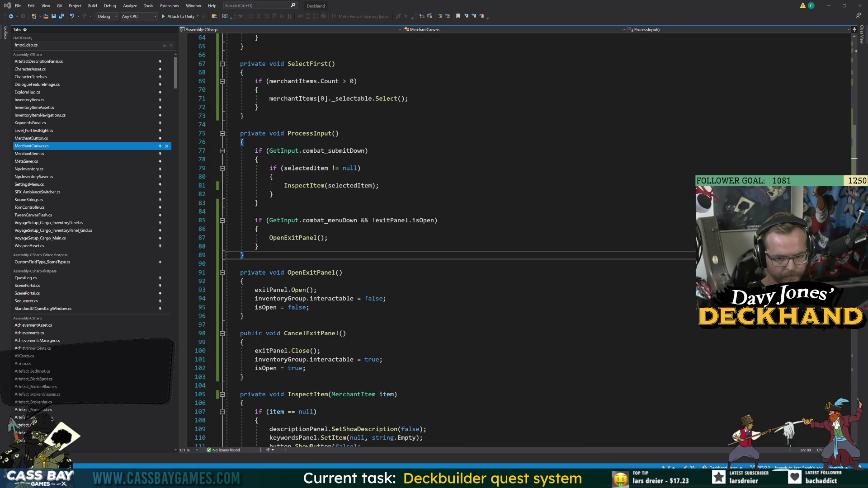
{"action": "key", "text": "alt+Tab"}
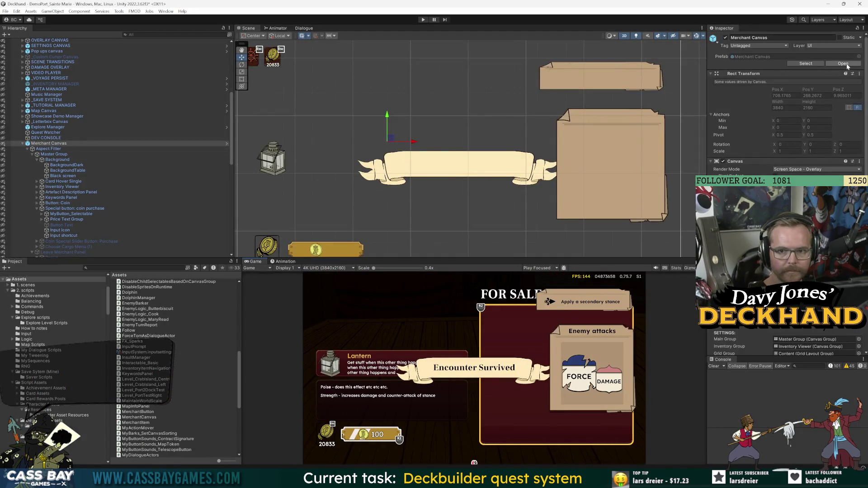
Step: In the Merchant Canvas prefab, set the CANCEL button's OnClick to MerchantCanvas > CancelExitPanel(), then enter Play mode
{"action": "left_click", "coordinate": [842, 64]}
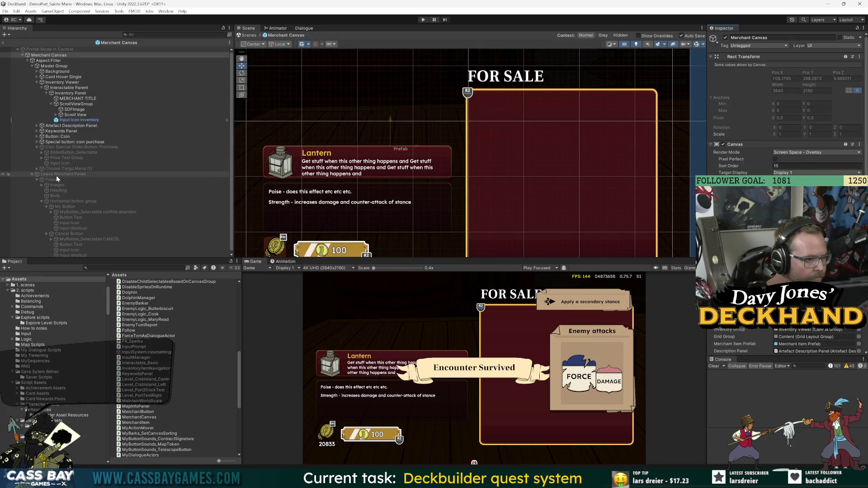
{"action": "left_click", "coordinate": [103, 239]}
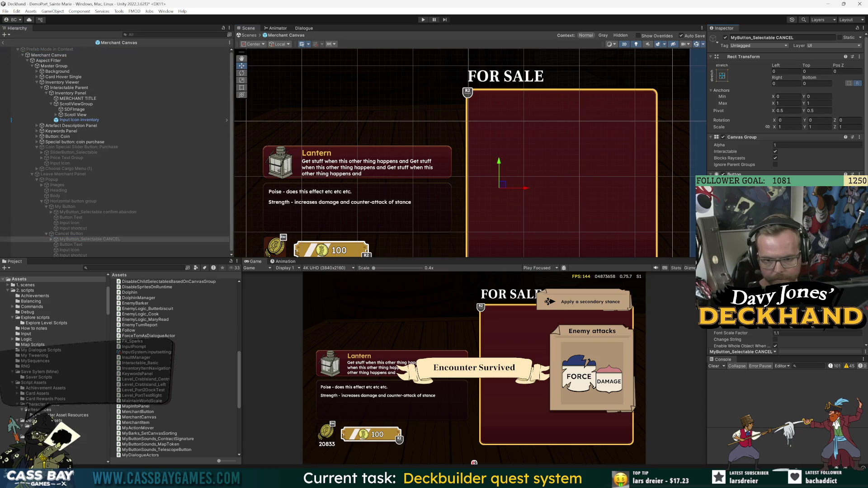
{"action": "left_click", "coordinate": [791, 319]}
{"action": "mouse_move", "coordinate": [796, 334]}
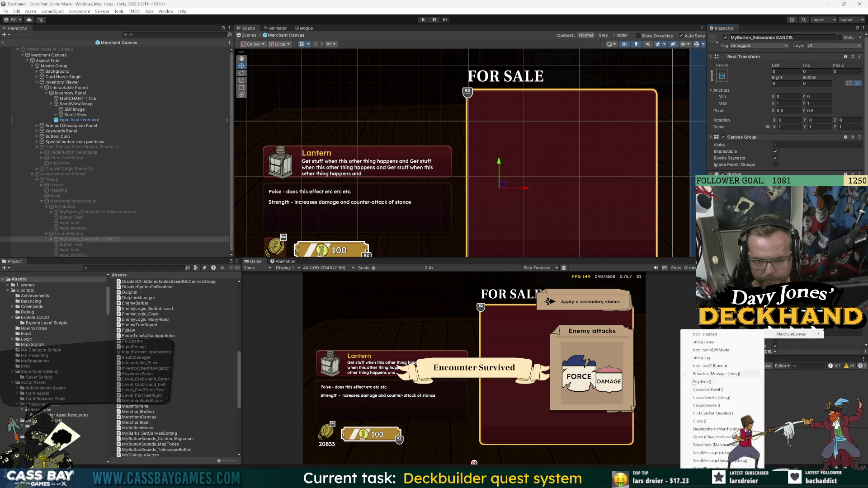
{"action": "left_click", "coordinate": [710, 389]}
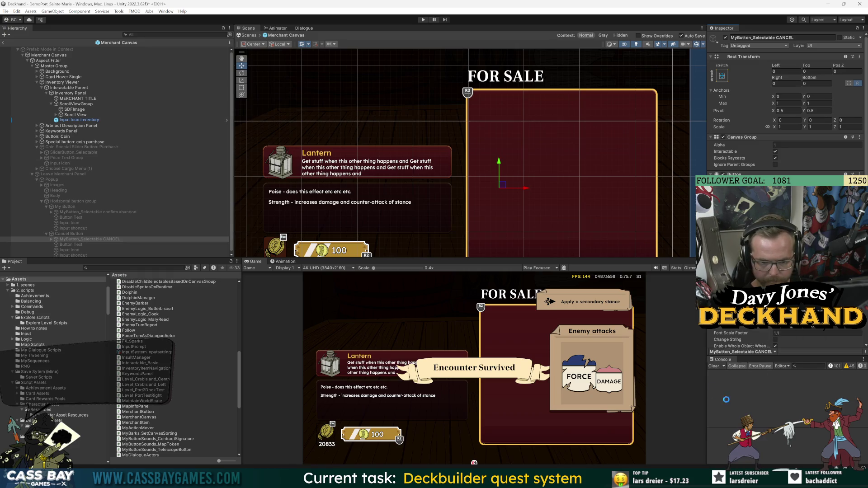
{"action": "left_click", "coordinate": [423, 19]}
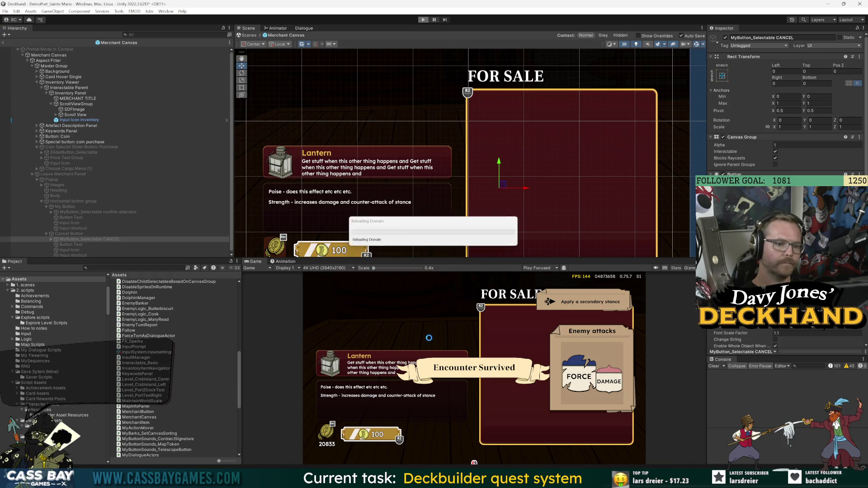